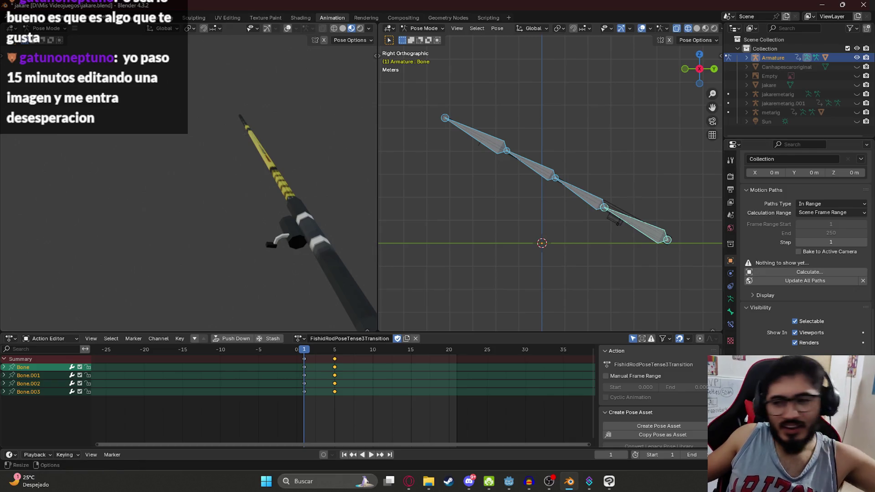
# - Glance at Godot, then back in Blender load and scrub the FishidRodPoseTense1 action
pyautogui.click(511, 485)
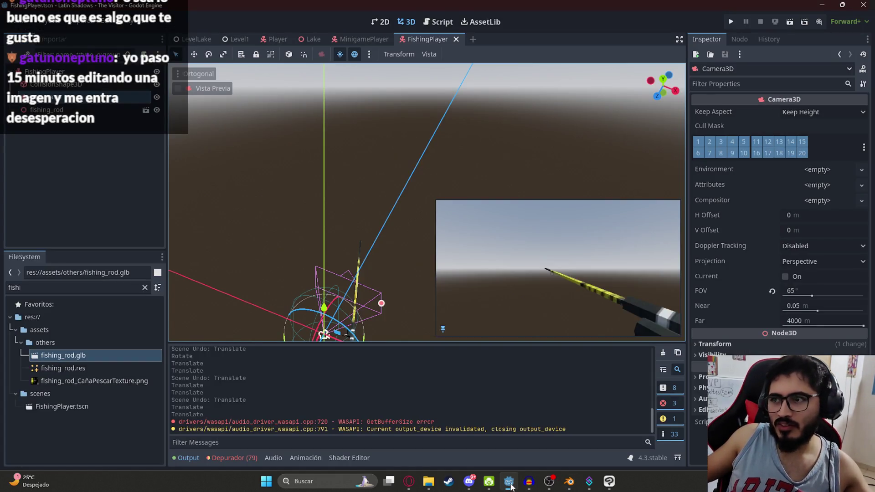
pyautogui.click(509, 482)
pyautogui.moveTo(304, 350)
pyautogui.mouseDown()
pyautogui.moveTo(326, 349)
pyautogui.moveTo(297, 345)
pyautogui.mouseUp()
pyautogui.click(298, 340)
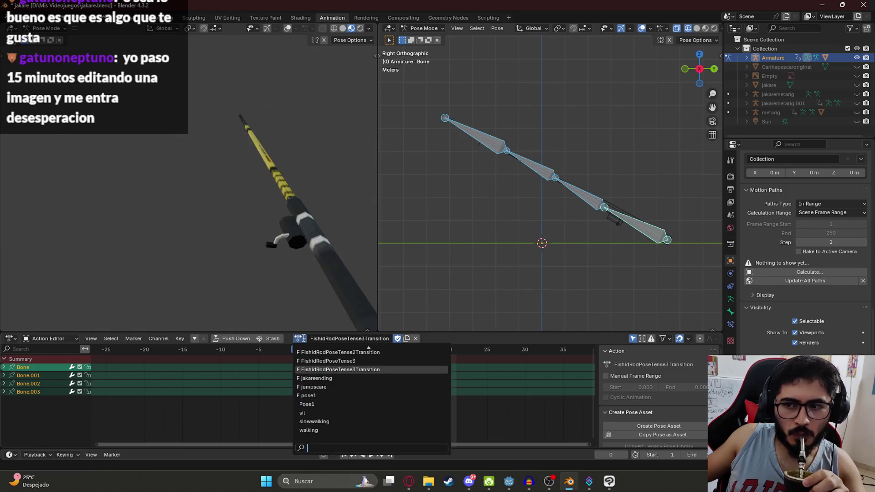
pyautogui.scroll(2, 349, 364)
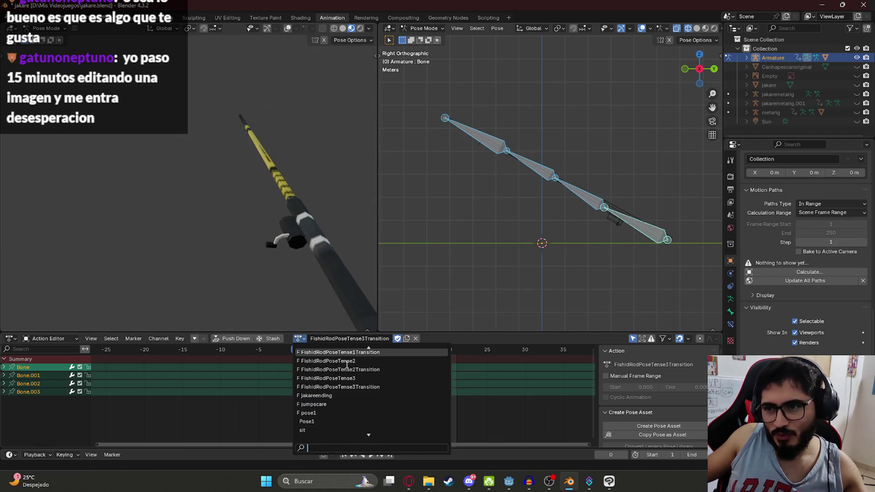
pyautogui.click(349, 353)
pyautogui.moveTo(296, 346)
pyautogui.mouseDown()
pyautogui.moveTo(339, 352)
pyautogui.moveTo(304, 351)
pyautogui.mouseUp()
# - Preview FishidRodPoseTense1Transition and FishidRodPoseTense2, then assign FishidRodPose1 to the rod armature
pyautogui.click(307, 340)
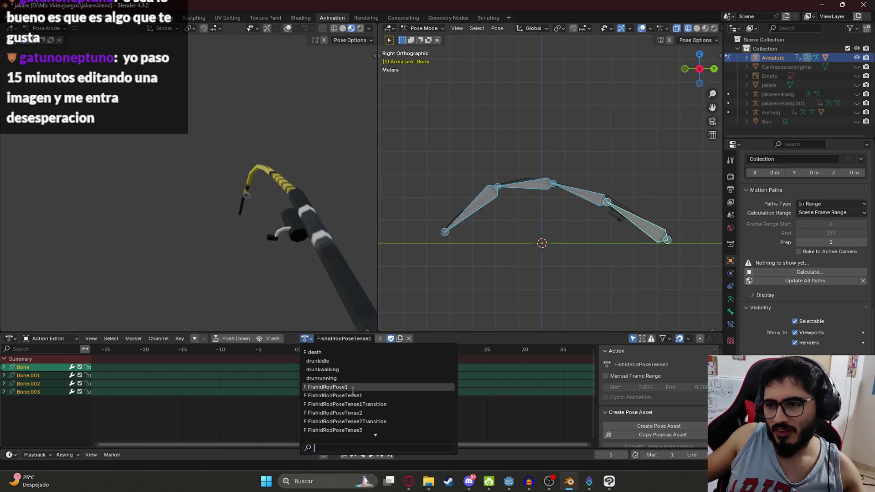
pyautogui.click(342, 395)
pyautogui.press('space')
pyautogui.press('space')
pyautogui.click(299, 338)
pyautogui.click(349, 406)
pyautogui.moveTo(360, 350); pyautogui.dragTo(304, 350)
pyautogui.click(311, 338)
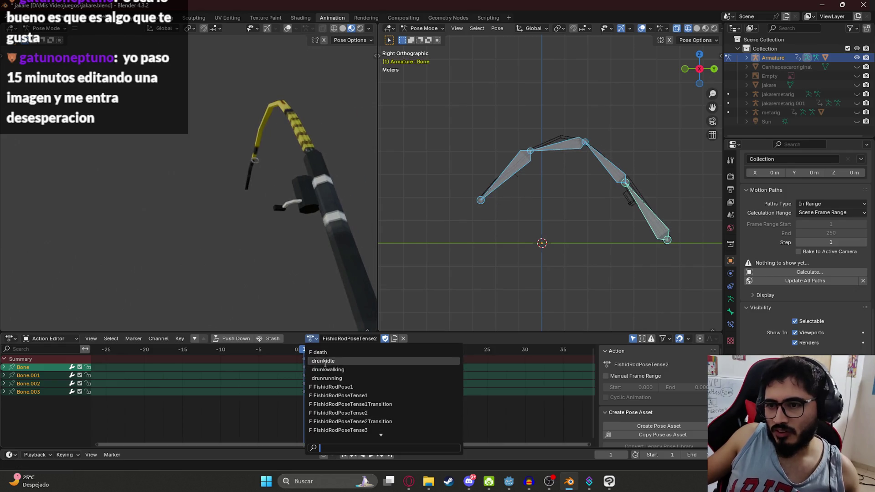
pyautogui.click(340, 387)
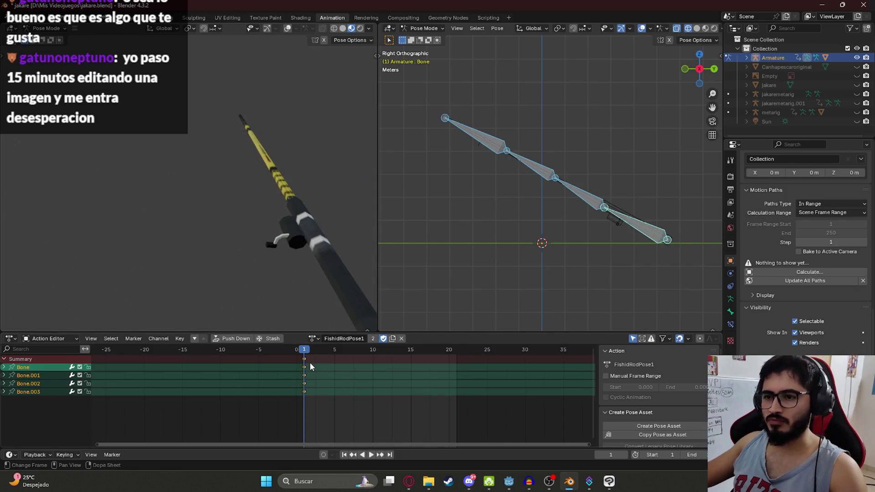
# - Make a single-user copy of the action and rename it FishidRodLaunch
pyautogui.click(373, 338)
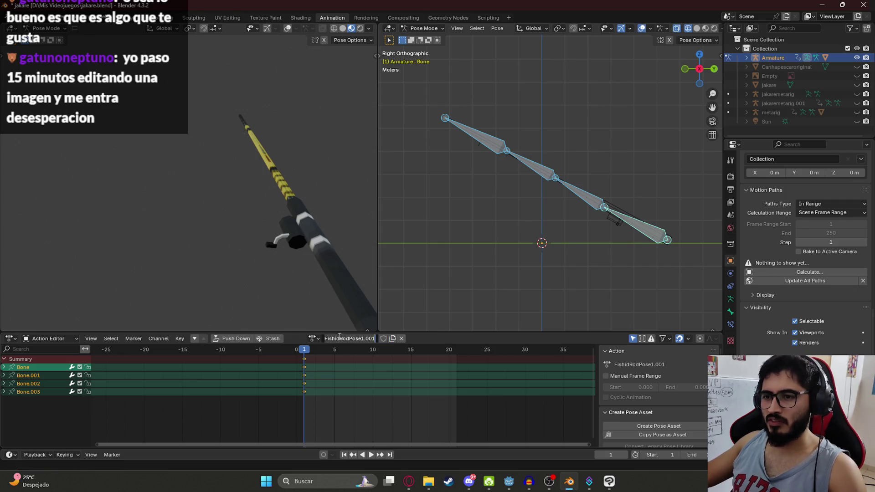
pyautogui.press('BackSpace')
pyautogui.press('BackSpace')
pyautogui.press('BackSpace')
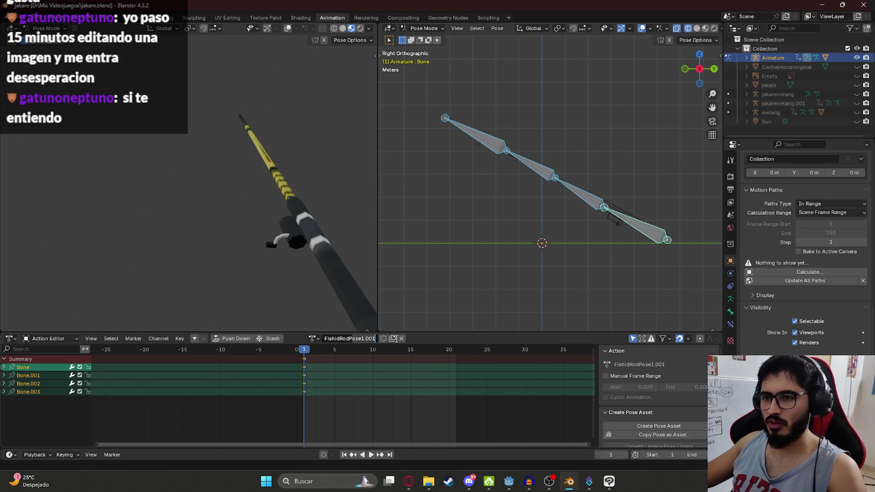
pyautogui.write('Launch')
pyautogui.press('Return')
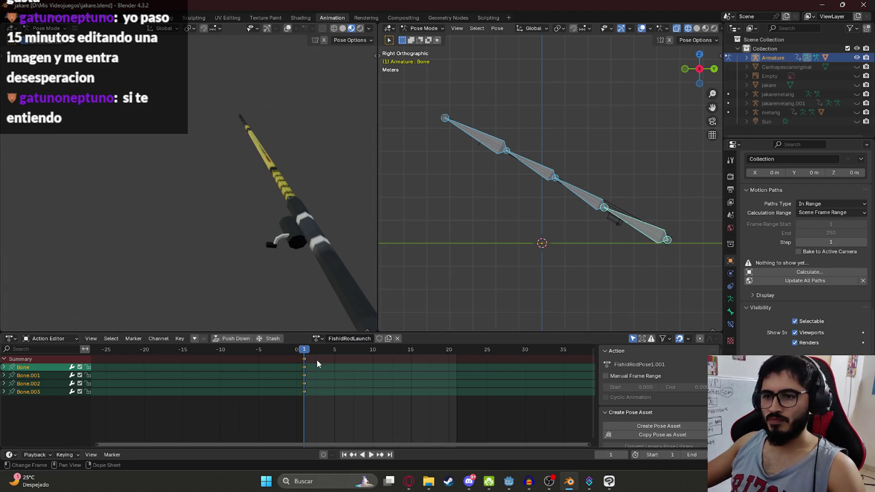
# - Move to frame 10, save jakare.blend, and rename the action FishidRodLaunchPart1
pyautogui.click(364, 356)
pyautogui.moveTo(349, 349); pyautogui.dragTo(373, 351)
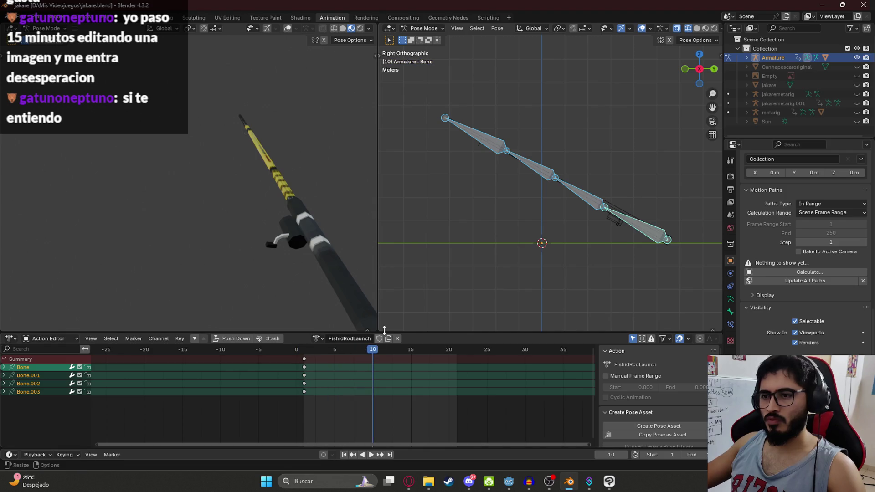
pyautogui.hotkey('ctrl', 's')
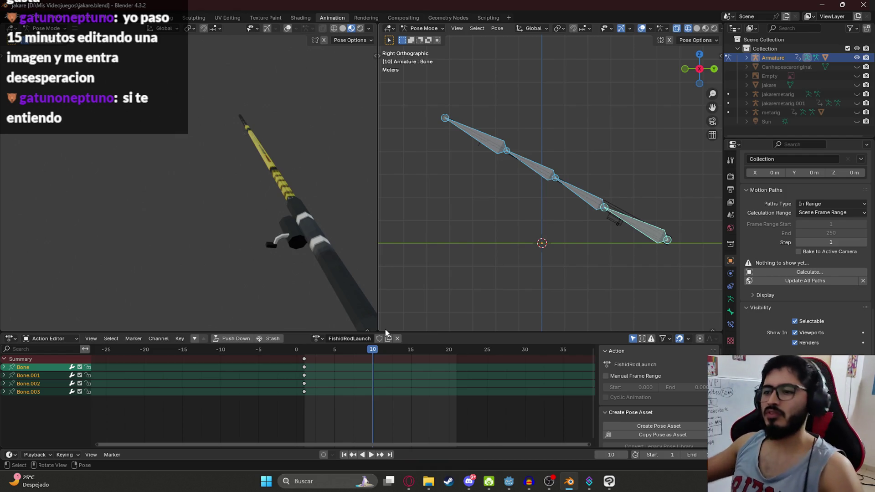
pyautogui.click(362, 340)
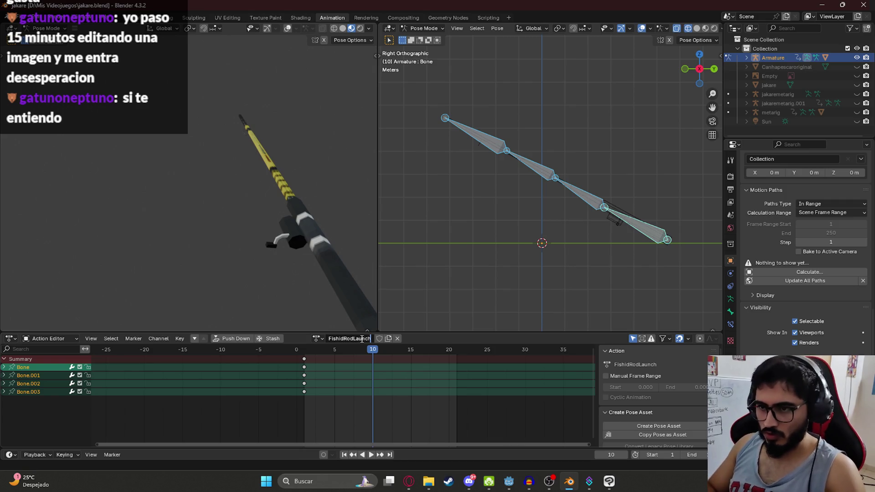
pyautogui.write('Part1')
pyautogui.press('Return')
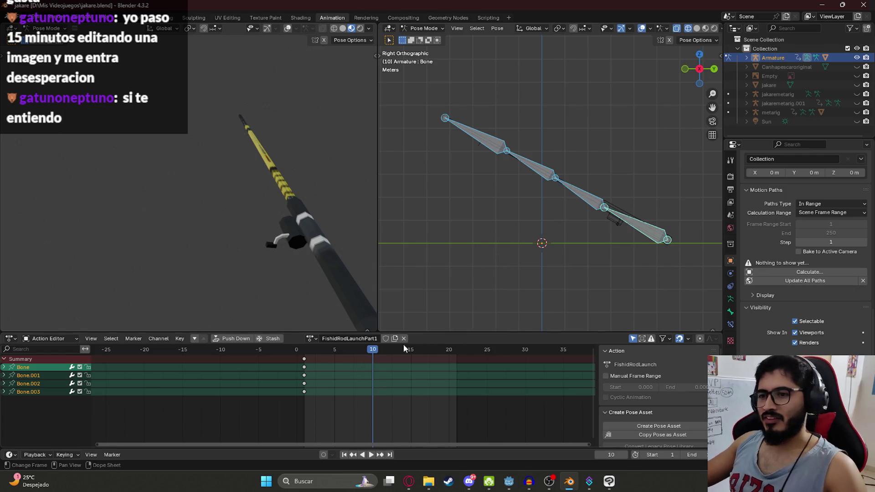
# - Rotate the rod's tip bone into a bent pose and keyframe it at frame 10
pyautogui.click(643, 231)
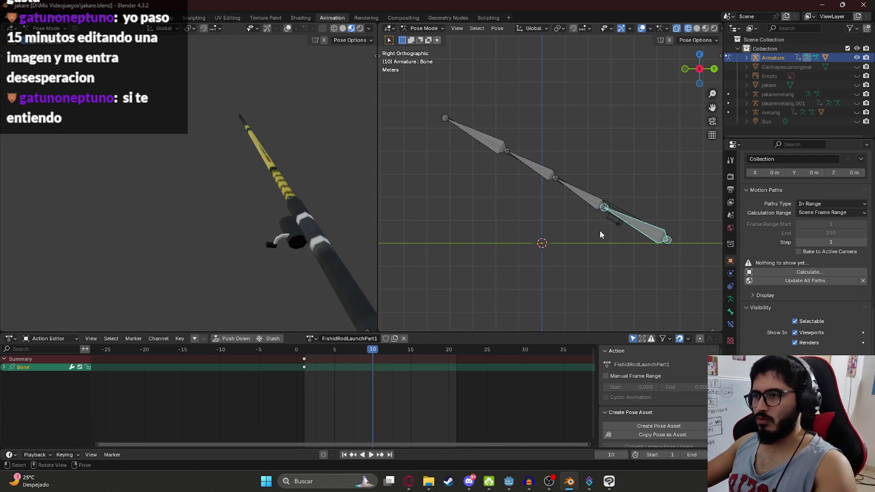
pyautogui.scroll(-1, 502, 236)
pyautogui.press('r')
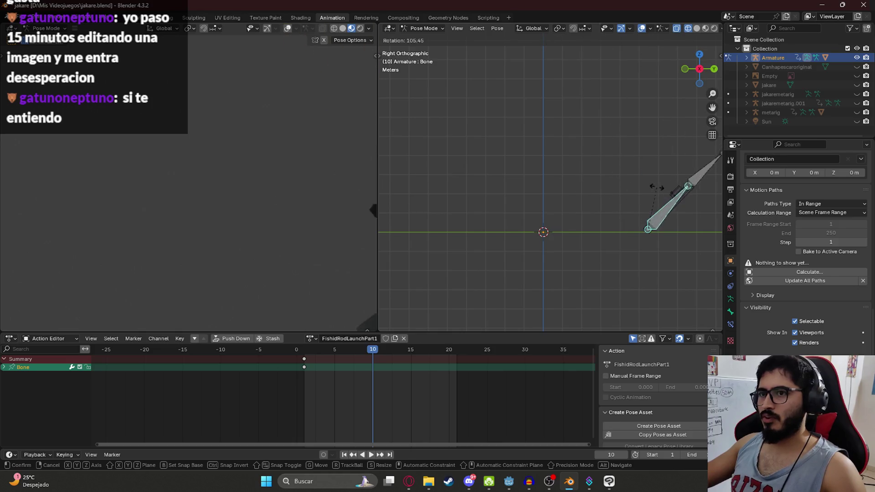
pyautogui.click(666, 198)
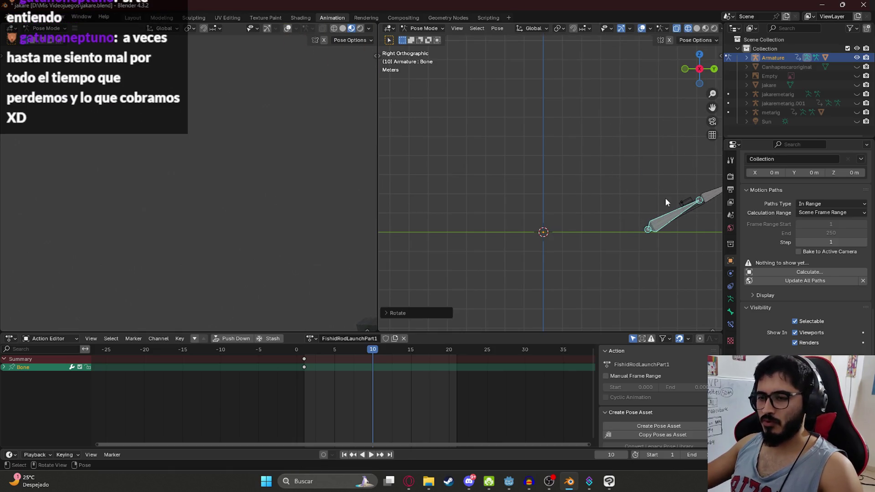
pyautogui.press('i')
# - Play the launch swing from frame 1, then duplicate the FishidRodLaunchPart1 action
pyautogui.click(305, 349)
pyautogui.press('space')
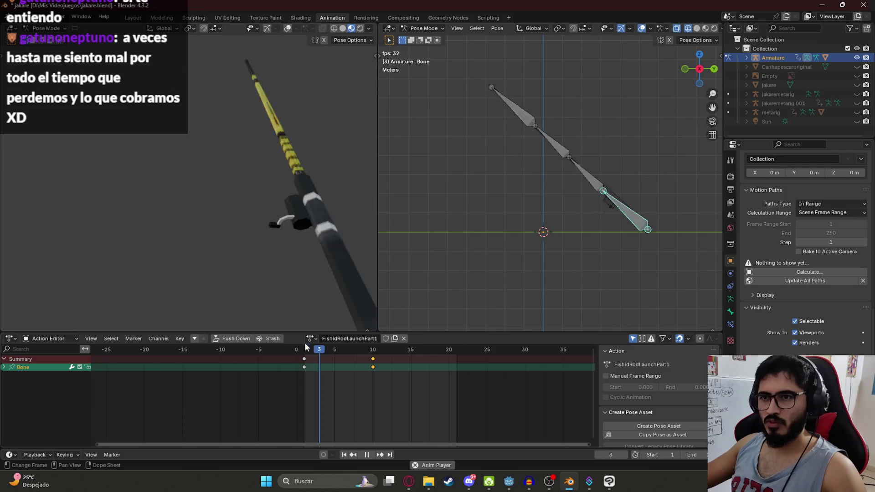
pyautogui.press('space')
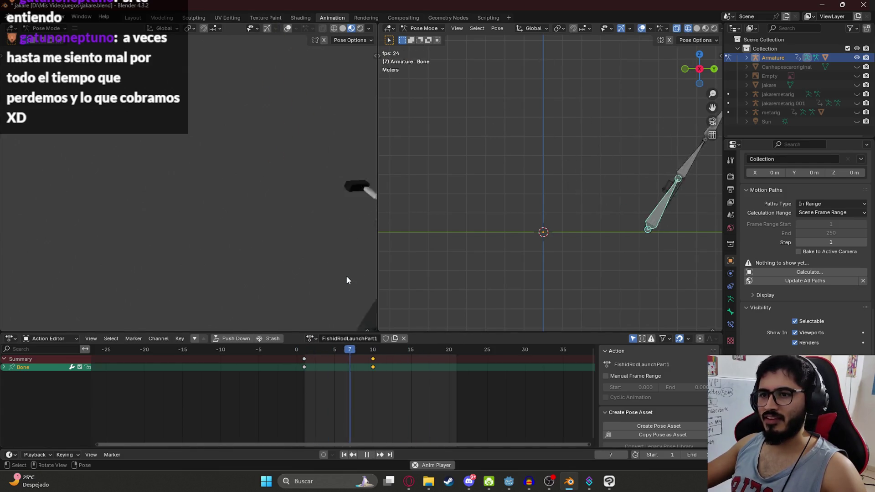
pyautogui.click(304, 350)
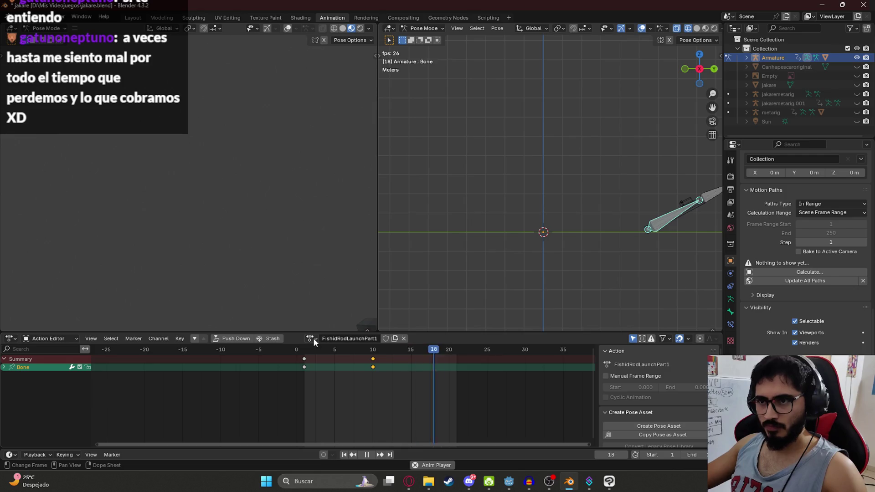
pyautogui.press('space')
pyautogui.click(395, 339)
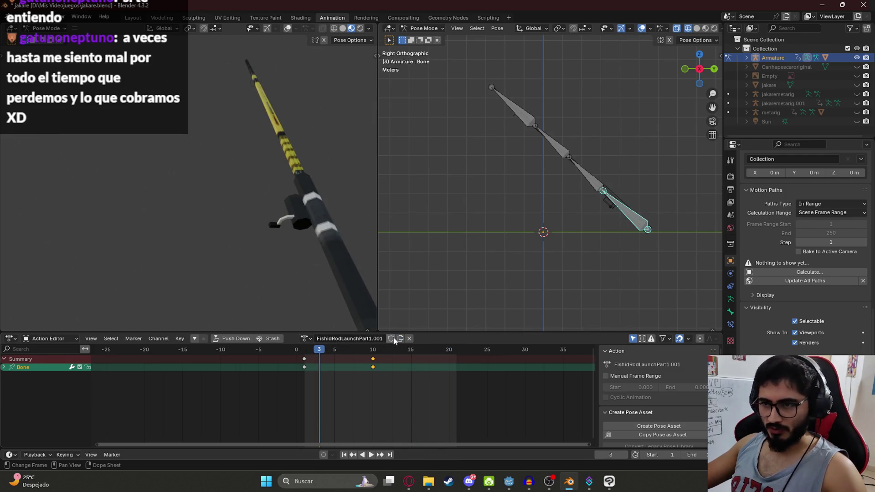
# - Assign the FishidRodLaunchPart1.001 copy to the rod and give it a fake user
pyautogui.click(306, 340)
pyautogui.scroll(-5, 347, 409)
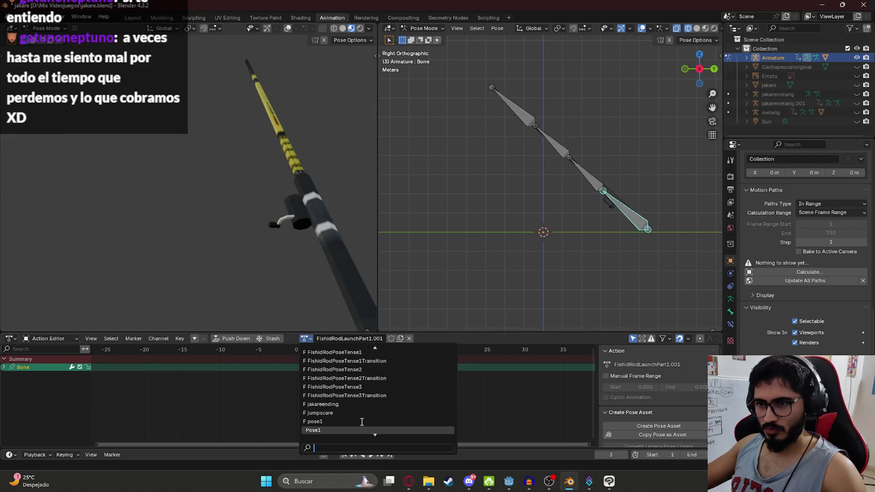
pyautogui.scroll(12, 351, 397)
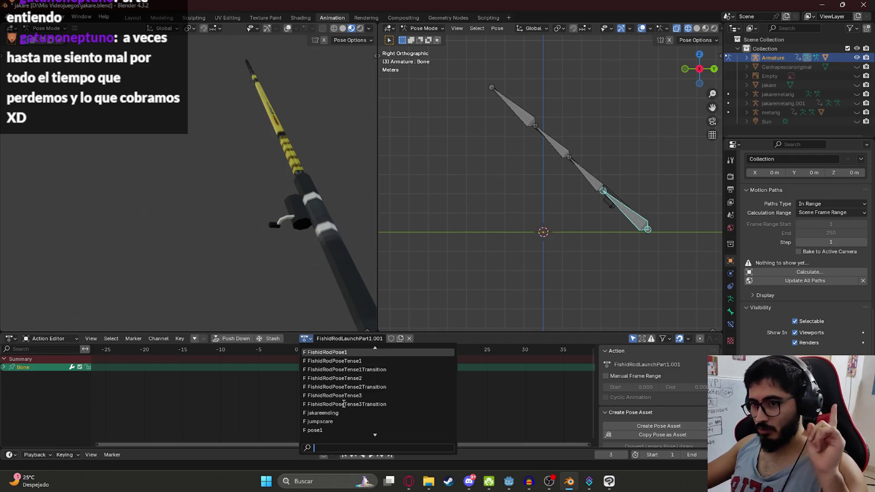
pyautogui.click(363, 353)
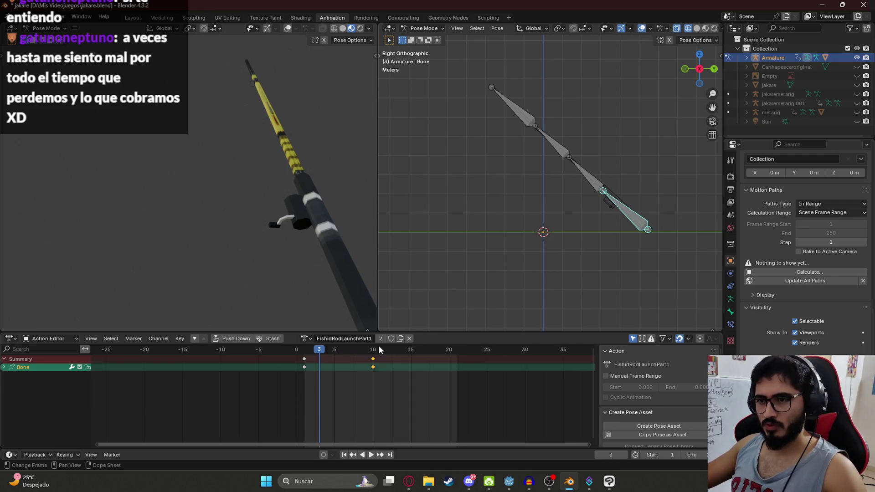
pyautogui.click(306, 340)
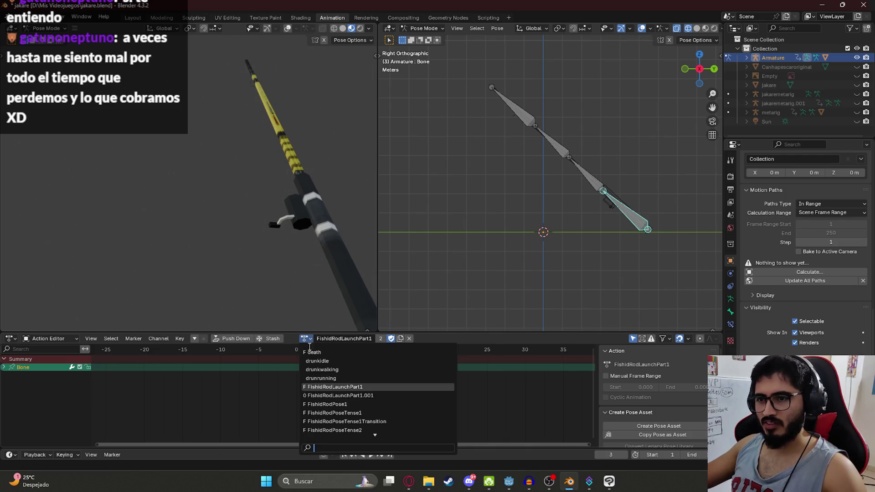
pyautogui.click(335, 395)
pyautogui.click(391, 338)
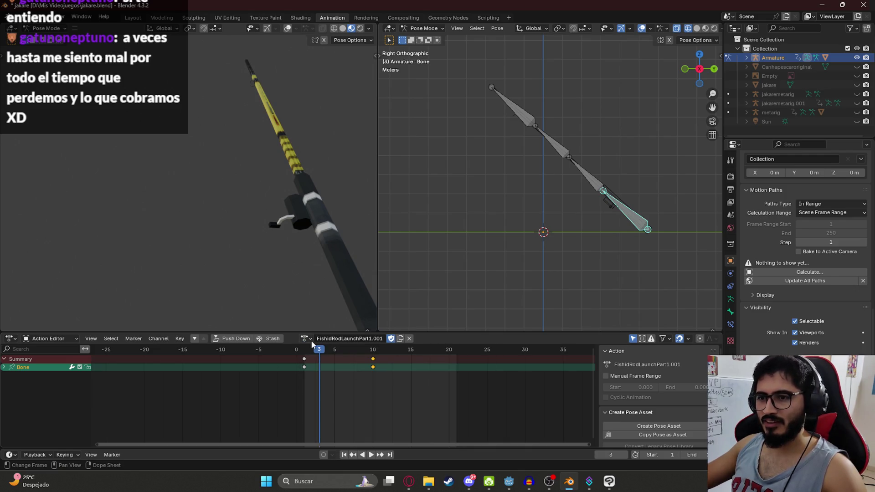
# - Rename the duplicate action to FishidRodLaunchPart2, save jakare.blend, and play it
pyautogui.click(309, 339)
pyautogui.doubleClick(374, 338)
pyautogui.press('BackSpace')
pyautogui.press('BackSpace')
pyautogui.press('BackSpace')
pyautogui.write('2')
pyautogui.press('Return')
pyautogui.click(357, 395)
pyautogui.hotkey('ctrl', 's')
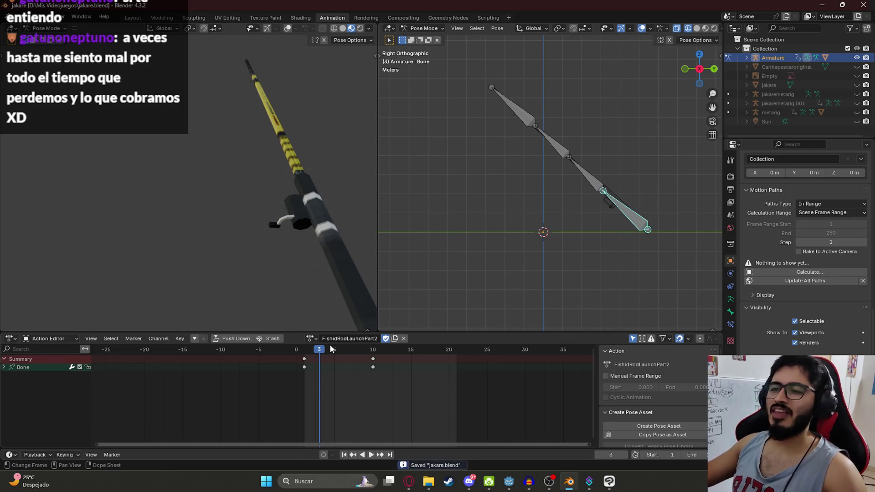
pyautogui.press('space')
pyautogui.press('space')
# - Copy the frame-10 pose, paste and key it at frame 1, delete Bone's frame-10 key, and save
pyautogui.hotkey('ctrl', 'c')
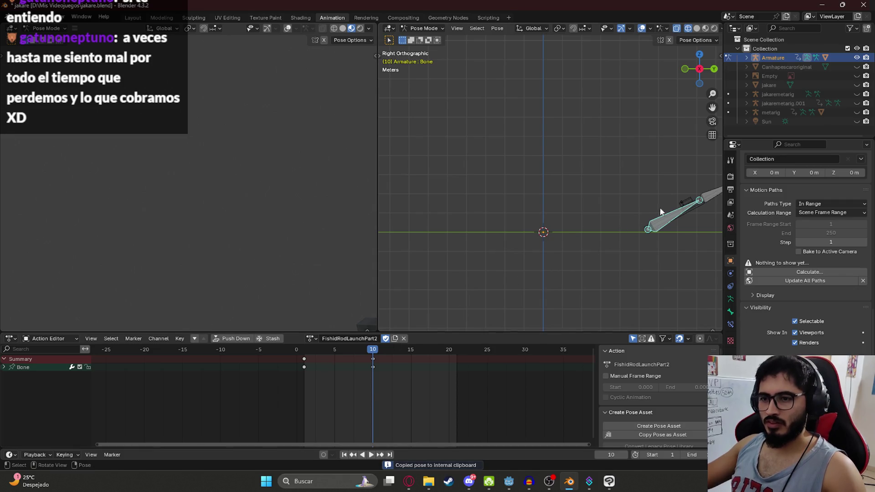
pyautogui.press('a')
pyautogui.moveTo(369, 354); pyautogui.dragTo(304, 352)
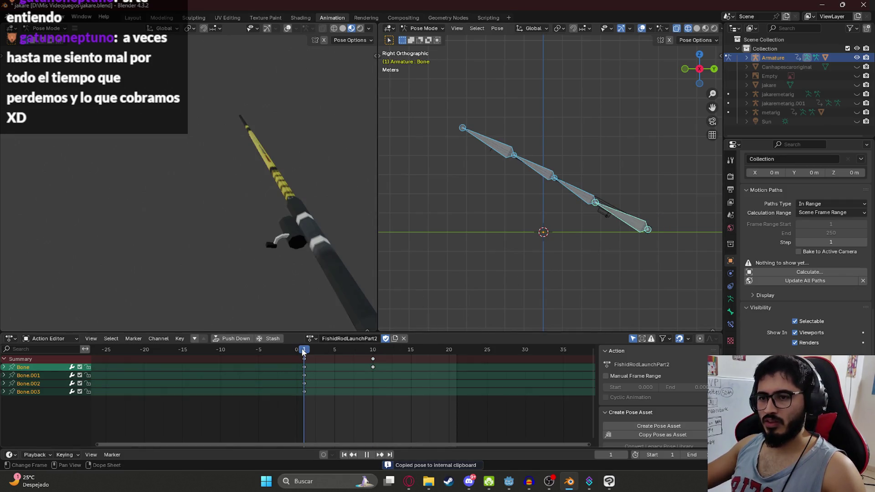
pyautogui.hotkey('ctrl', 'v')
pyautogui.press('i')
pyautogui.press('x')
pyautogui.click(368, 354)
pyautogui.press('space')
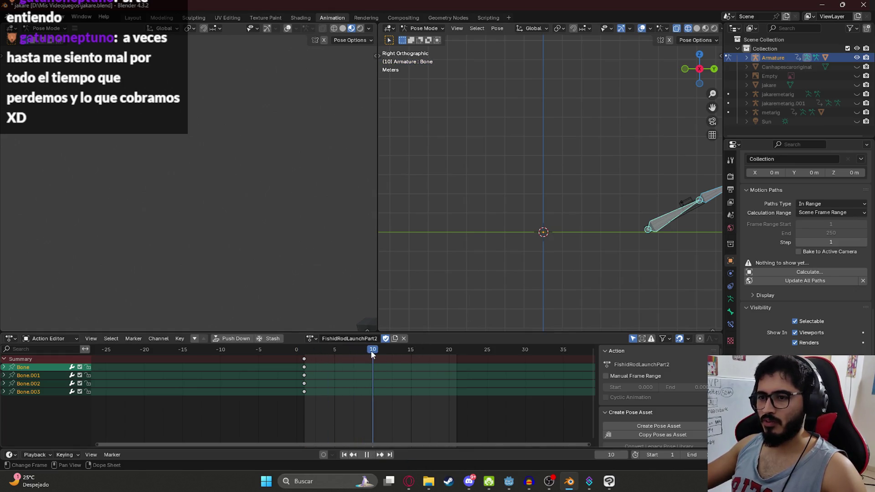
pyautogui.press('Escape')
pyautogui.hotkey('ctrl', 's')
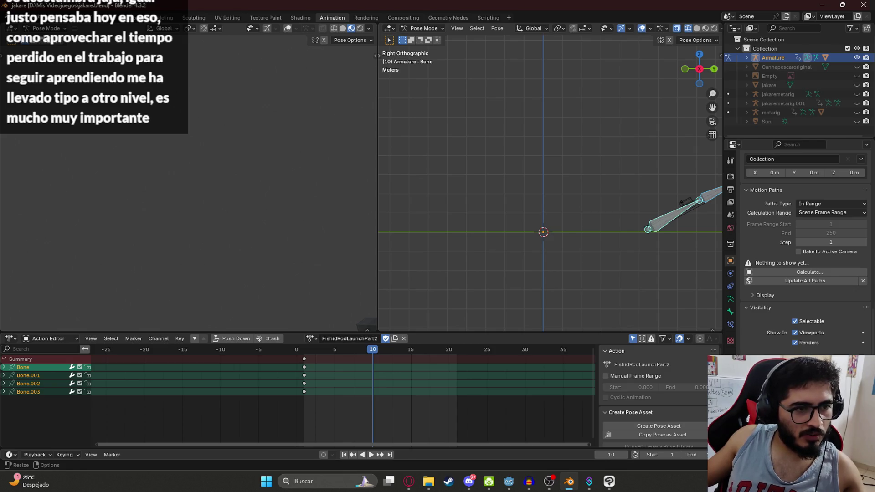
pyautogui.hotkey('alt', 'Tab')
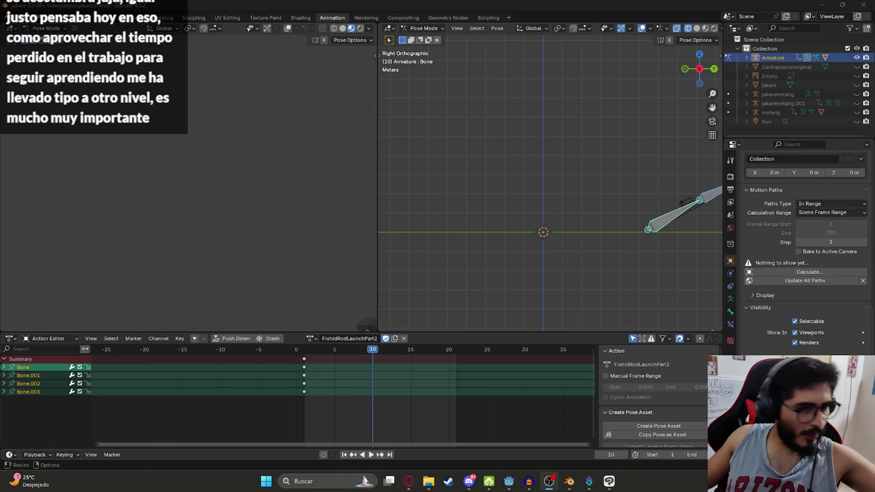
pyautogui.scroll(-3, 548, 226)
pyautogui.keyDown('shift'); pyautogui.scroll(-2, 545, 220); pyautogui.keyUp('shift')
pyautogui.scroll(4, 606, 177)
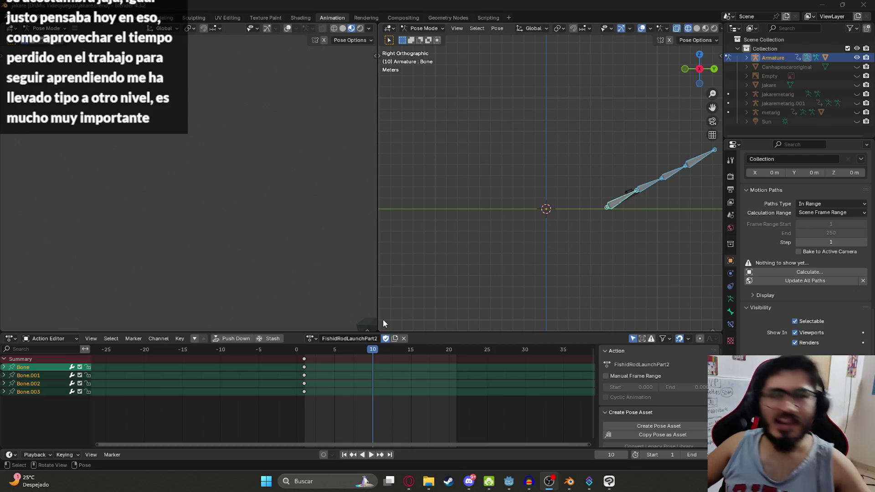
# - Select Bone and copy the rod pose from the FishidRodLaunchPart1 action
pyautogui.click(621, 201)
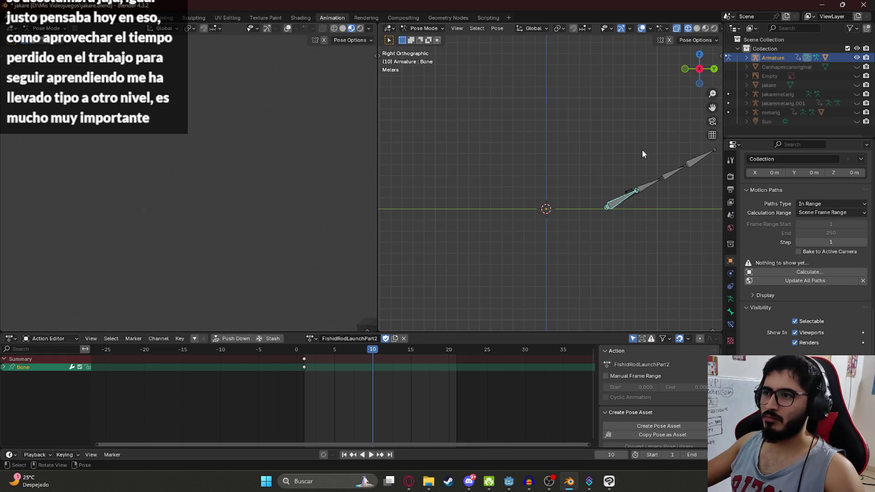
pyautogui.click(312, 338)
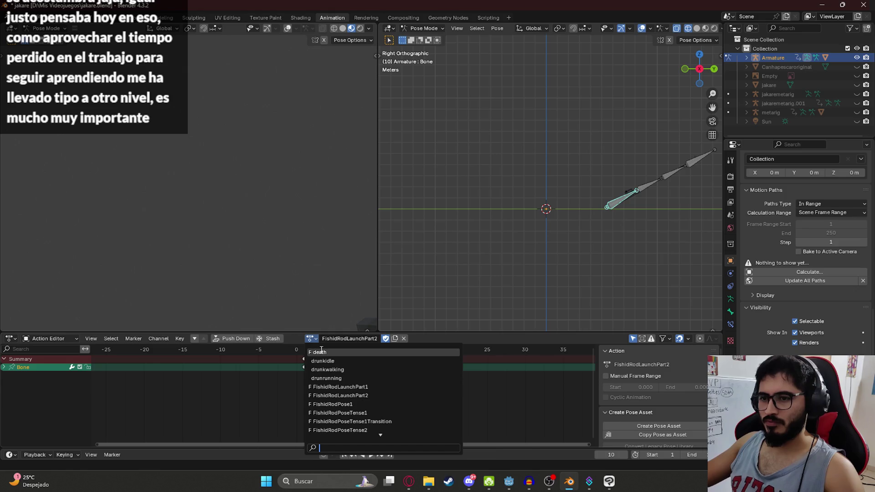
pyautogui.click(339, 387)
pyautogui.click(304, 351)
pyautogui.hotkey('ctrl', 'c')
pyautogui.press('a')
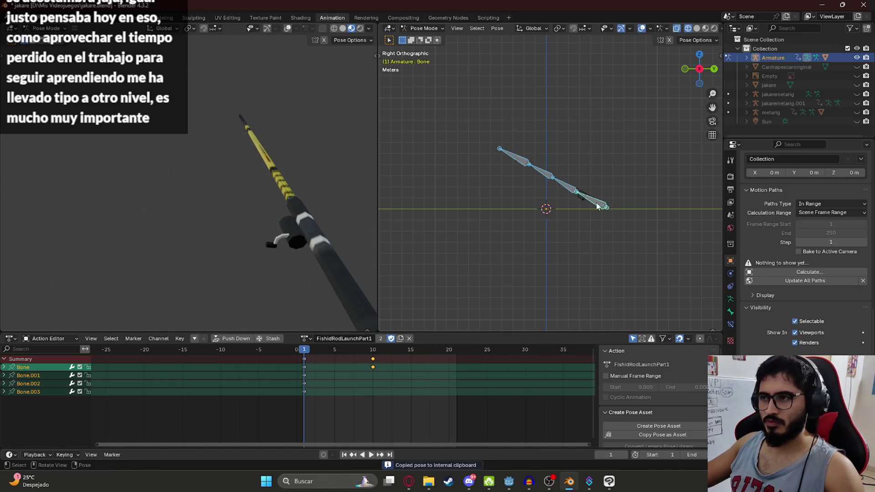
pyautogui.click(598, 206)
# - Back in FishidRodLaunchPart2, move the frame-10 keyframe to about frame 8 and save
pyautogui.click(313, 339)
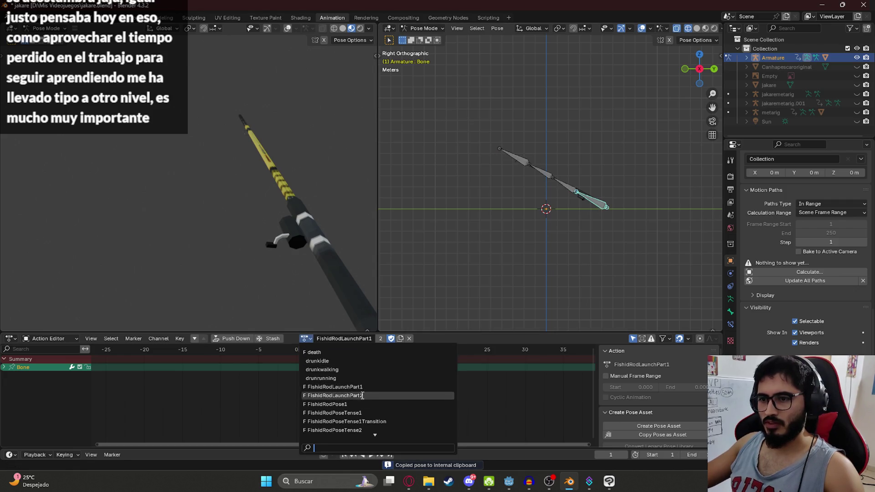
pyautogui.click(363, 395)
pyautogui.click(373, 350)
pyautogui.press('space')
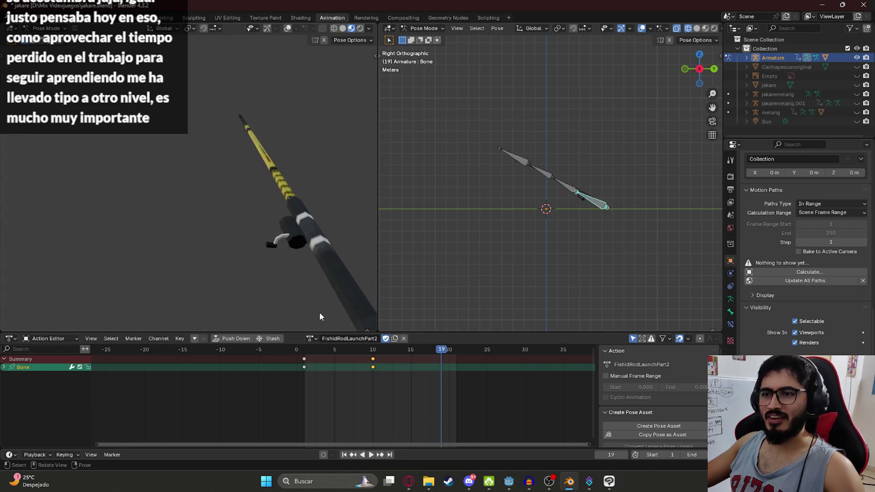
pyautogui.moveTo(373, 367); pyautogui.dragTo(357, 367)
pyautogui.click(304, 349)
pyautogui.press('space')
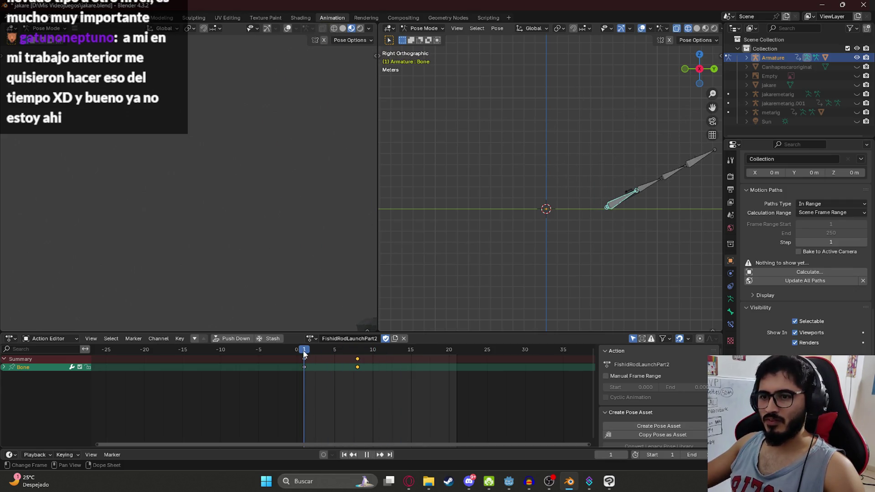
pyautogui.press('space')
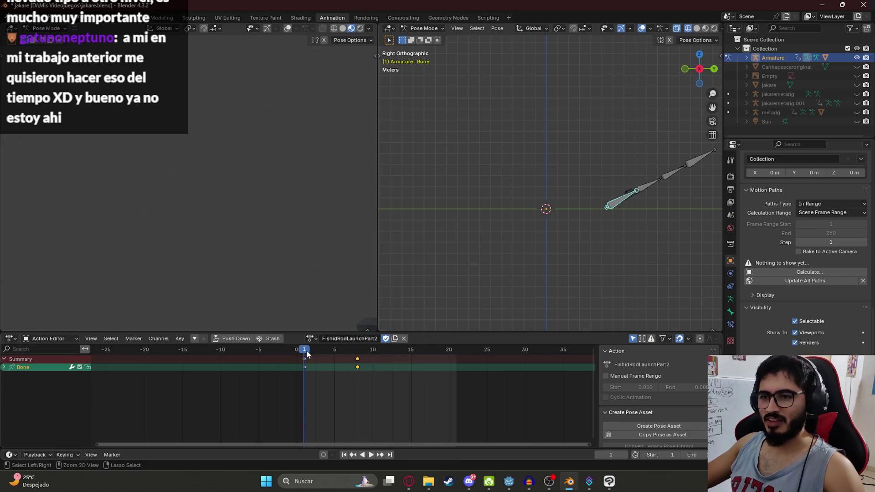
pyautogui.hotkey('ctrl', 's')
# - Replay the adjusted animation, save jakare.blend again, and step forward one frame
pyautogui.scroll(2, 628, 226)
pyautogui.scroll(-1, 598, 235)
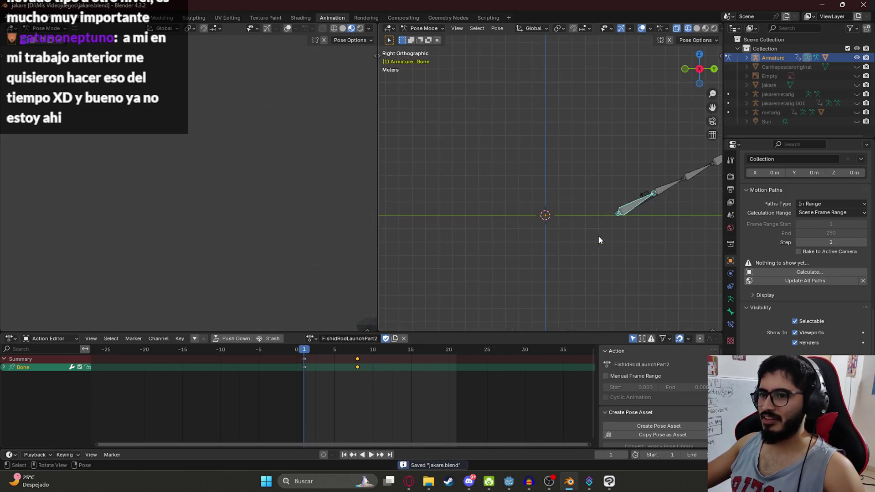
pyautogui.press('space')
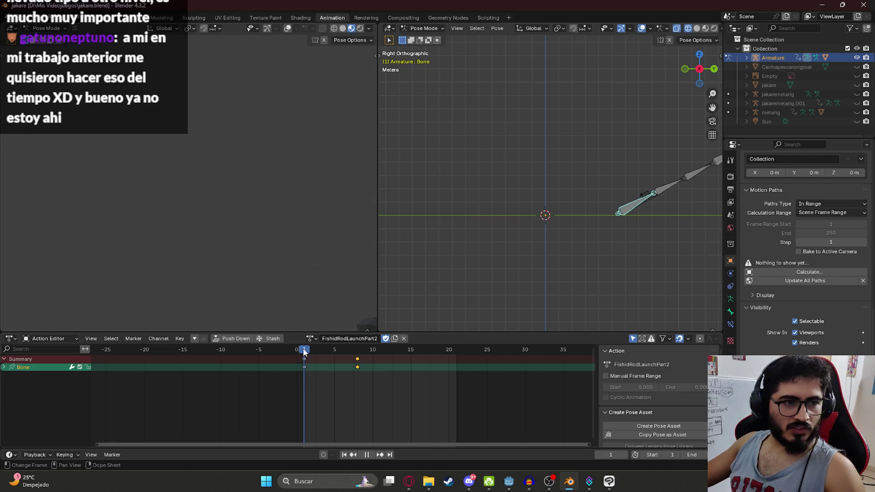
pyautogui.press('Escape')
pyautogui.hotkey('ctrl', 's')
pyautogui.press('Right')
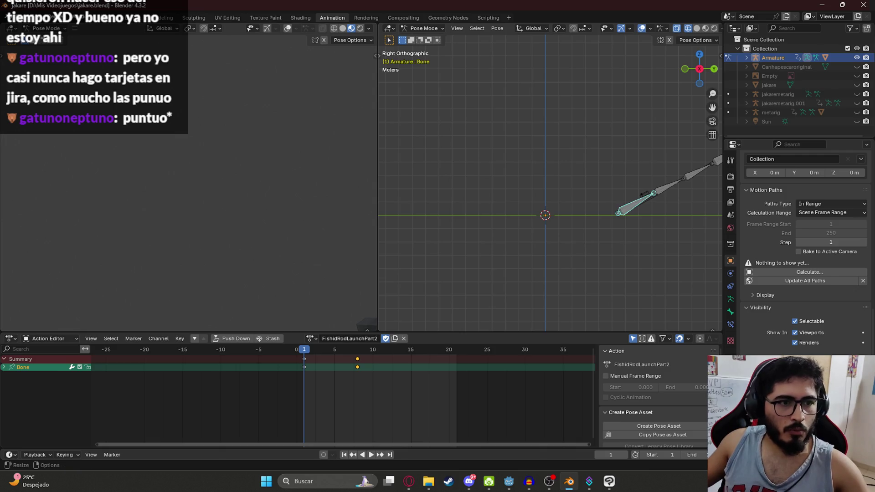
pyautogui.hotkey('alt', 'Tab')
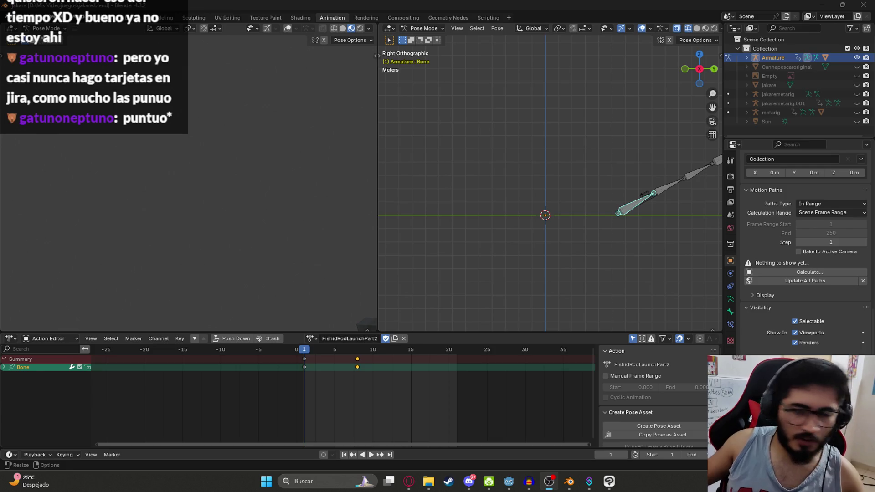
pyautogui.click(304, 352)
pyautogui.press('space')
pyautogui.press('space')
pyautogui.hotkey('ctrl', 's')
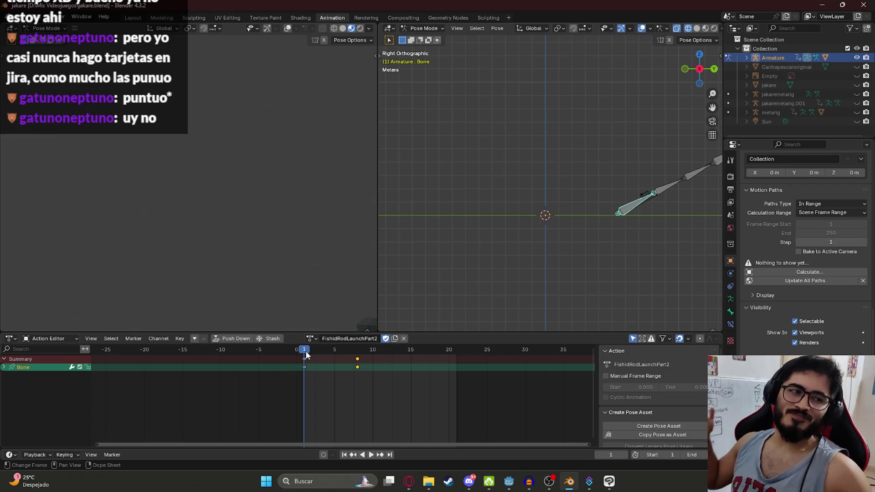
pyautogui.press('space')
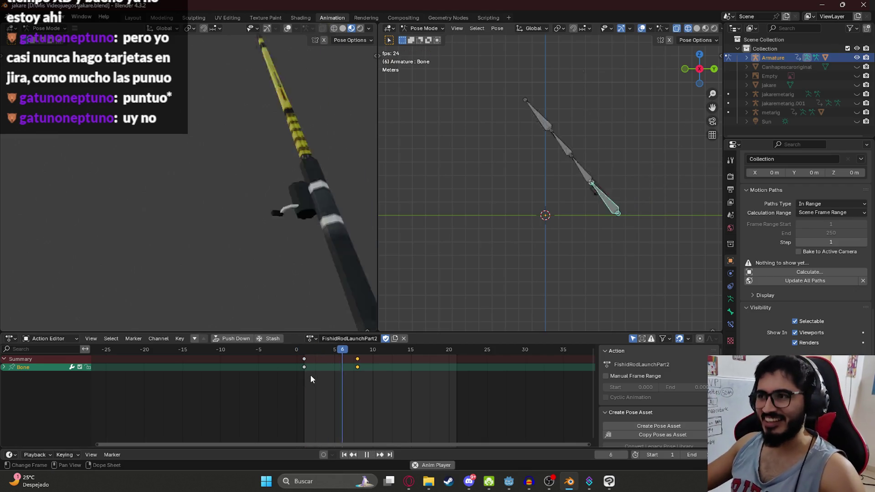
pyautogui.hotkey('ctrl', 's')
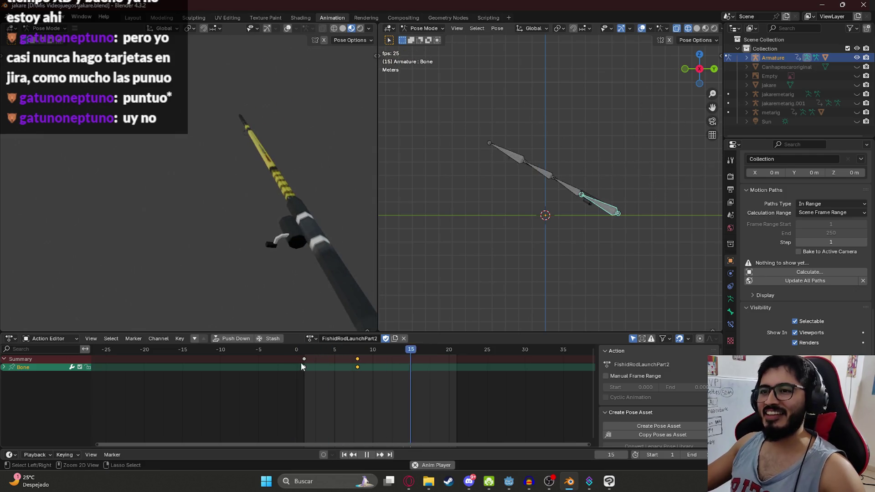
pyautogui.press('space')
pyautogui.click(315, 338)
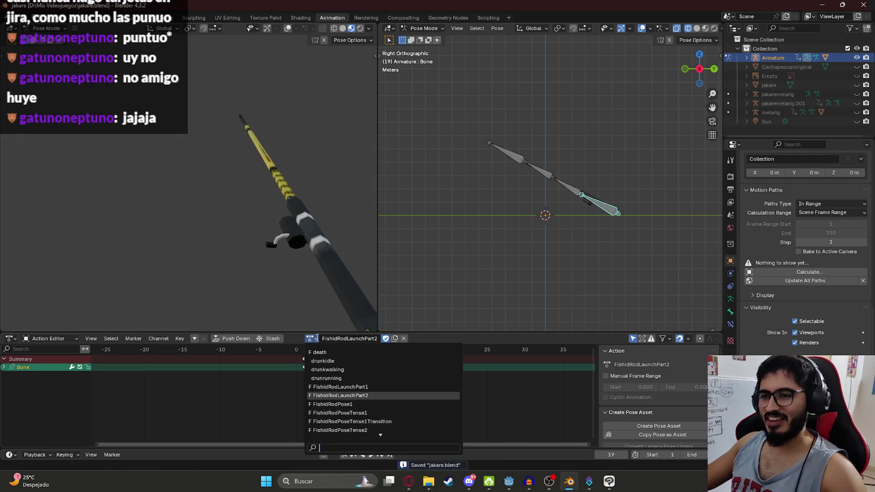
pyautogui.click(337, 387)
pyautogui.click(308, 350)
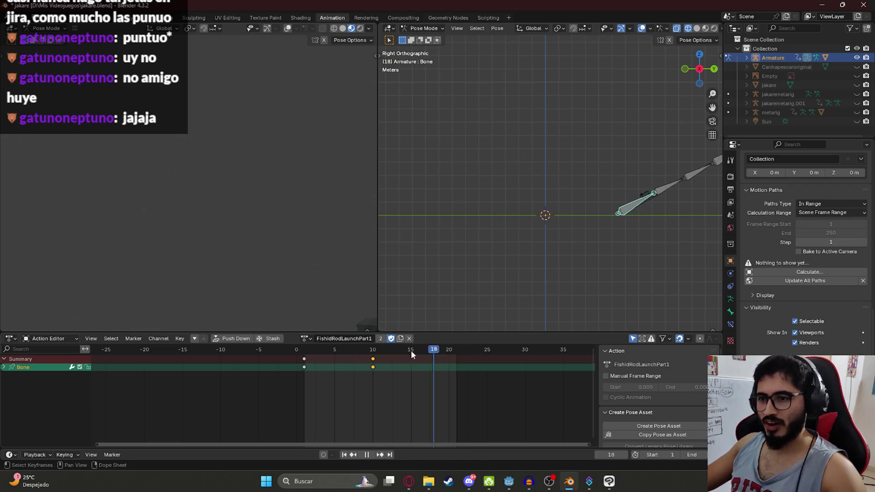
pyautogui.press('Escape')
pyautogui.hotkey('ctrl', 's')
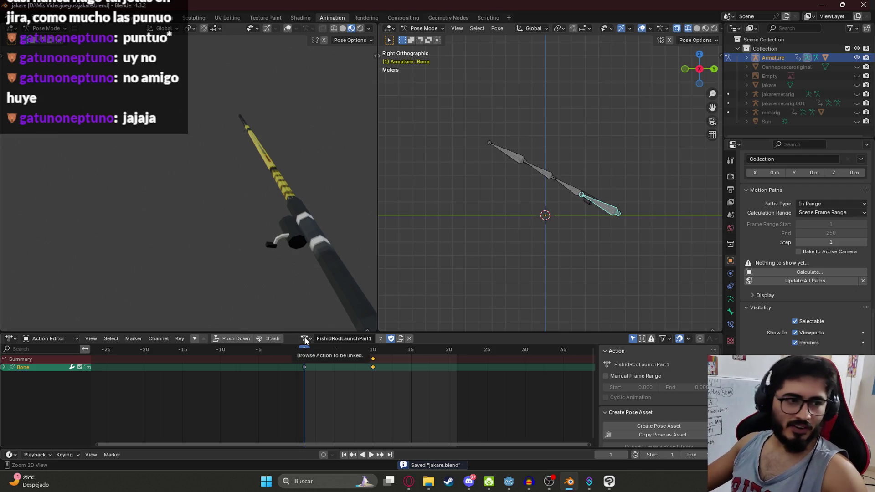
pyautogui.click(307, 341)
pyautogui.click(331, 388)
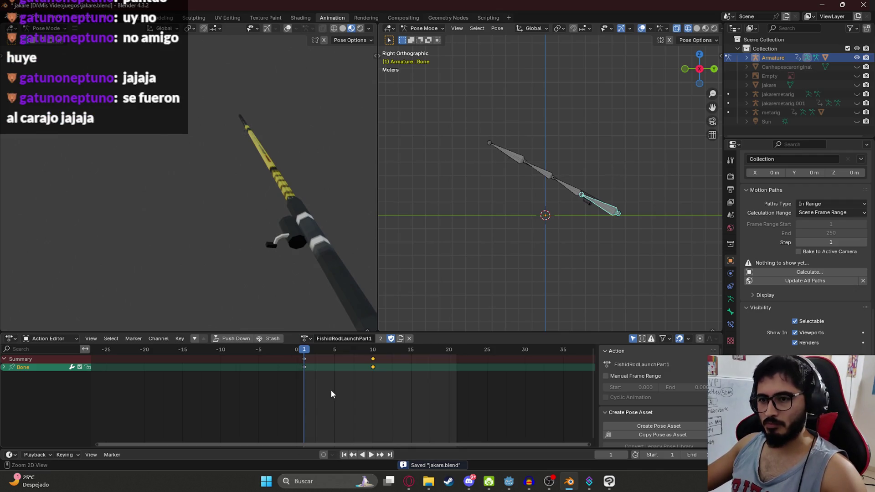
pyautogui.click(307, 341)
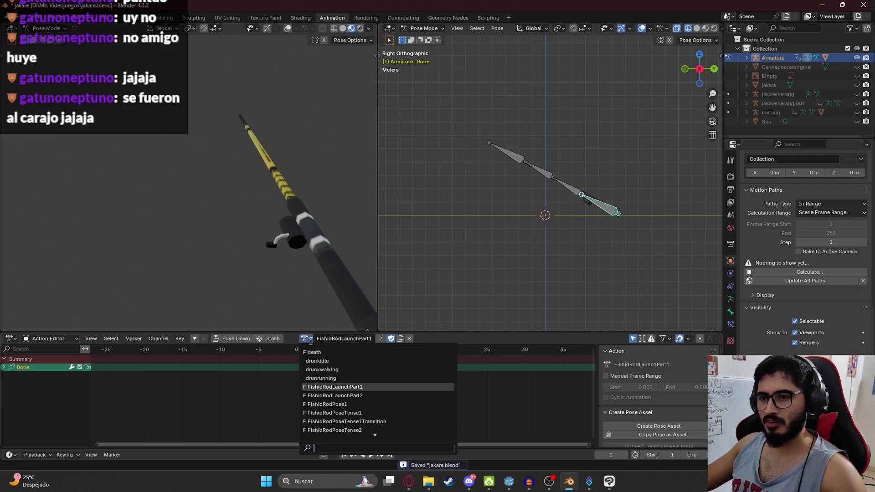
pyautogui.click(342, 395)
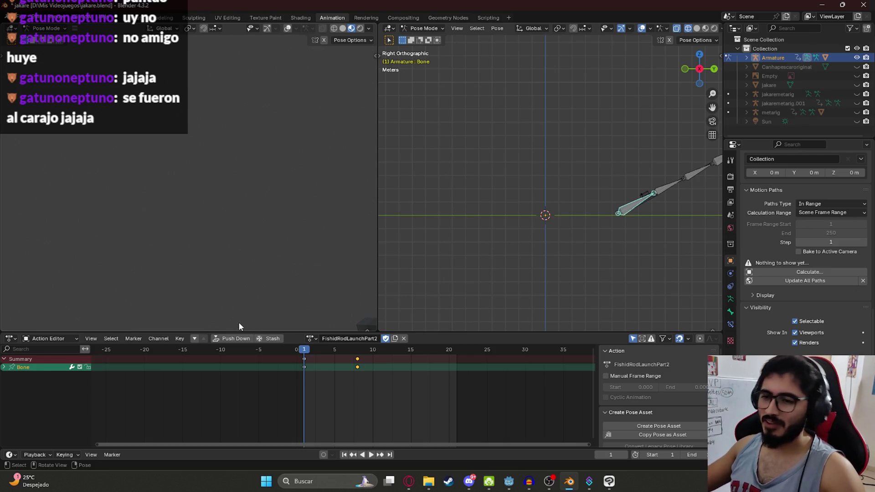
pyautogui.press('space')
pyautogui.click(305, 350)
# - Stop playback, then later restart the FishidRodLaunchPart2 rod animation preview
pyautogui.press('space')
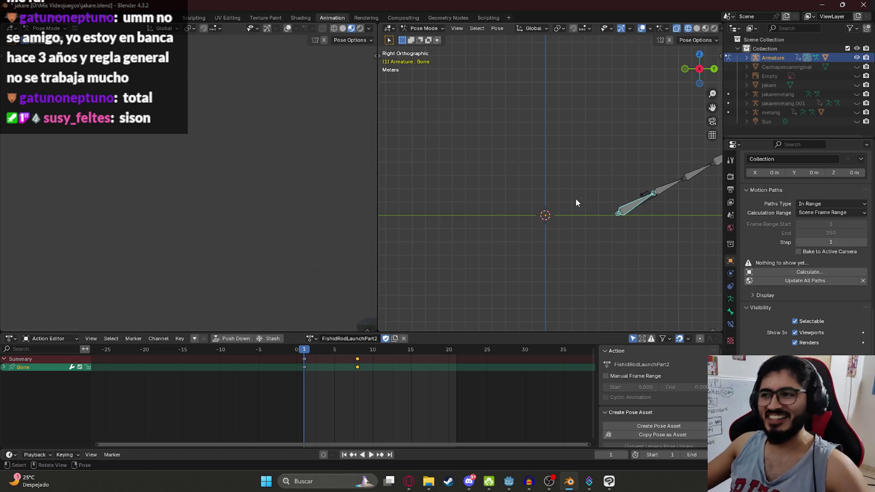
pyautogui.press('space')
# - Rewind the rod animation to frame 0, save jakare.blend, and switch over to Godot
pyautogui.moveTo(324, 348); pyautogui.dragTo(296, 347)
pyautogui.press('space')
pyautogui.hotkey('ctrl', 's')
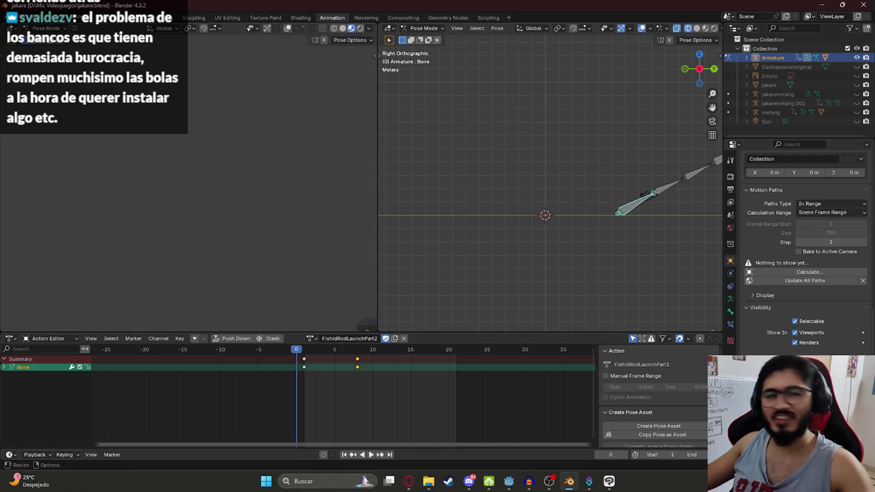
pyautogui.hotkey('alt', 'Tab')
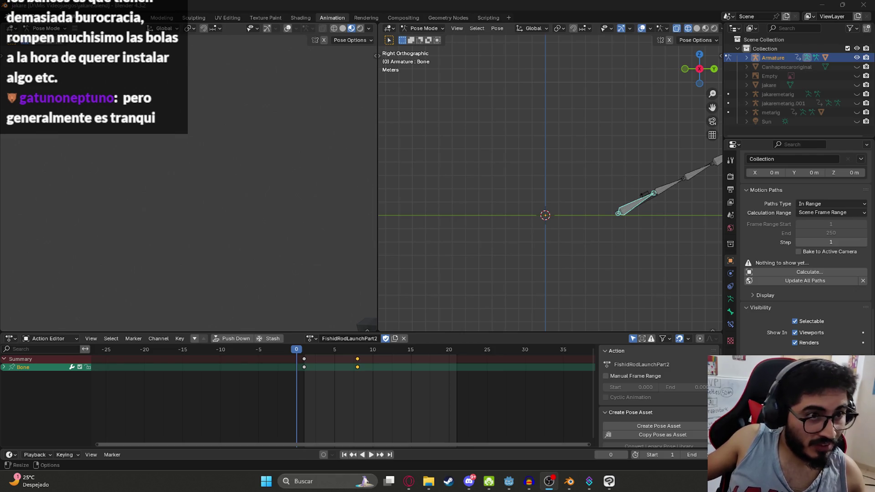
pyautogui.hotkey('alt', 'Tab')
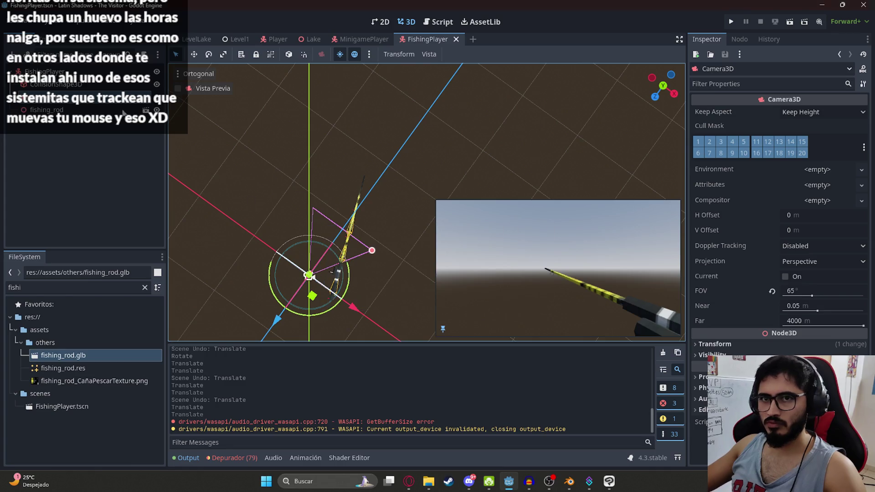
# - Reset the fishing_rod's rotation, set its Rotation Y to 180, and save FishingPlayer
pyautogui.click(68, 110)
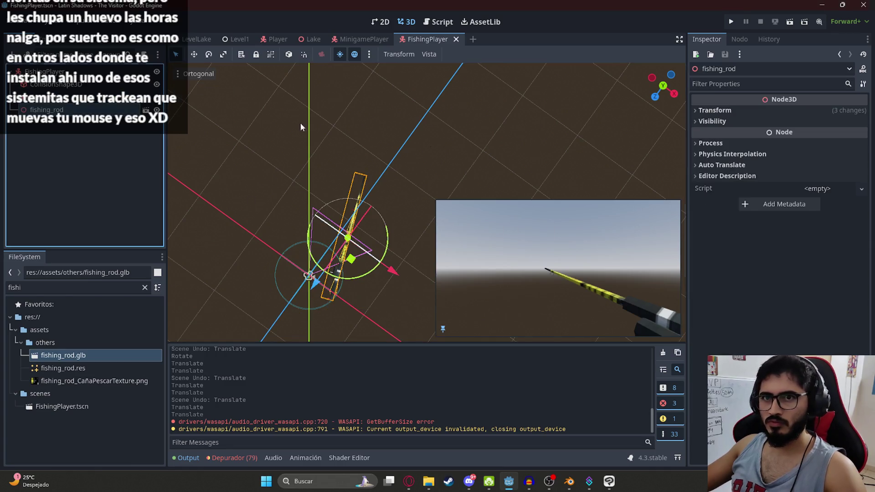
pyautogui.click(714, 110)
pyautogui.click(862, 150)
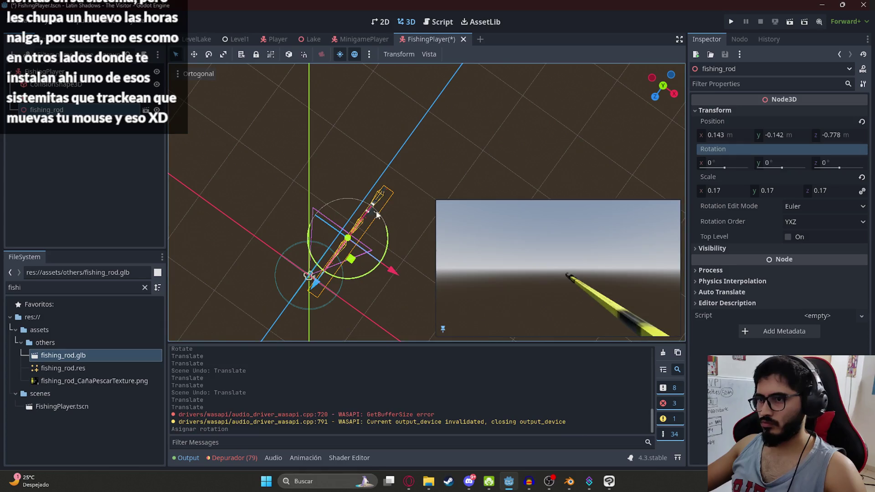
pyautogui.scroll(-3, 461, 124)
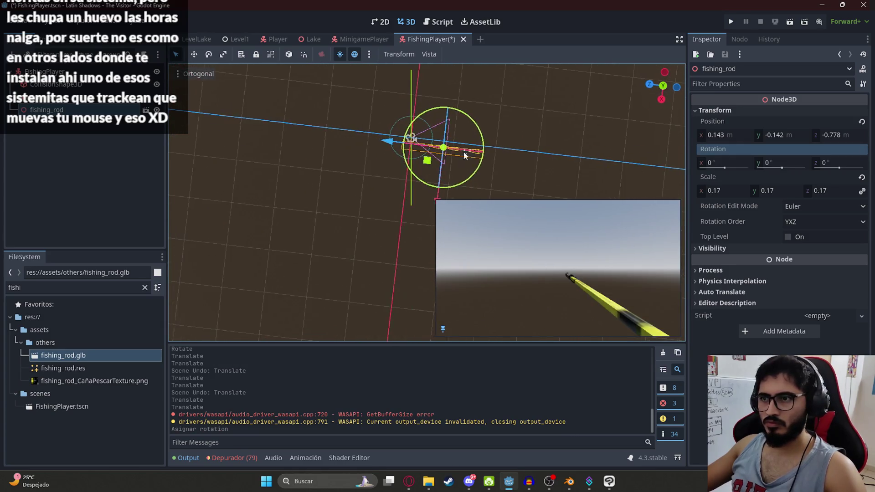
pyautogui.scroll(3, 464, 151)
pyautogui.moveTo(355, 168)
pyautogui.mouseDown()
pyautogui.moveTo(469, 128)
pyautogui.moveTo(374, 68)
pyautogui.moveTo(319, 78)
pyautogui.mouseUp()
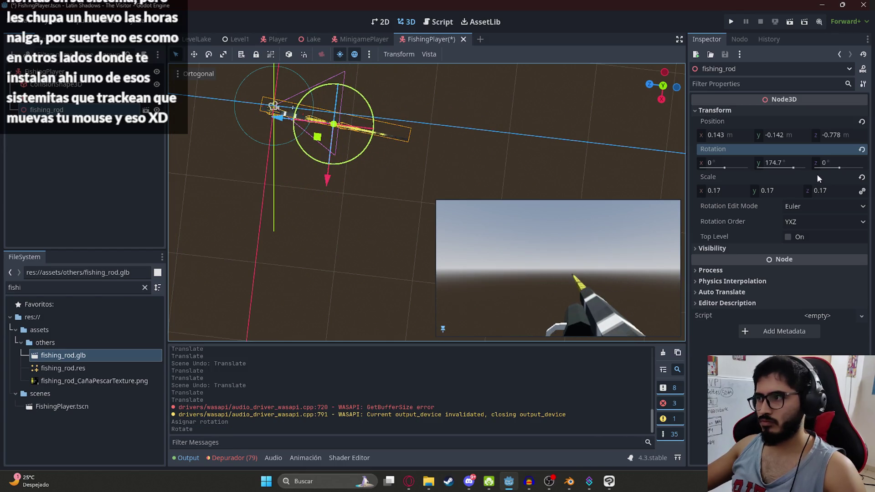
pyautogui.click(774, 163)
pyautogui.write('180')
pyautogui.press('Return')
pyautogui.hotkey('ctrl', 's')
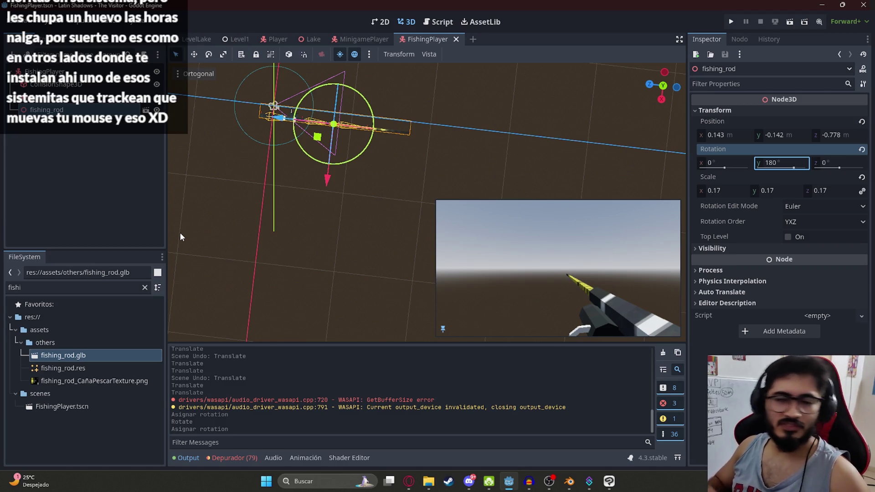
pyautogui.click(71, 136)
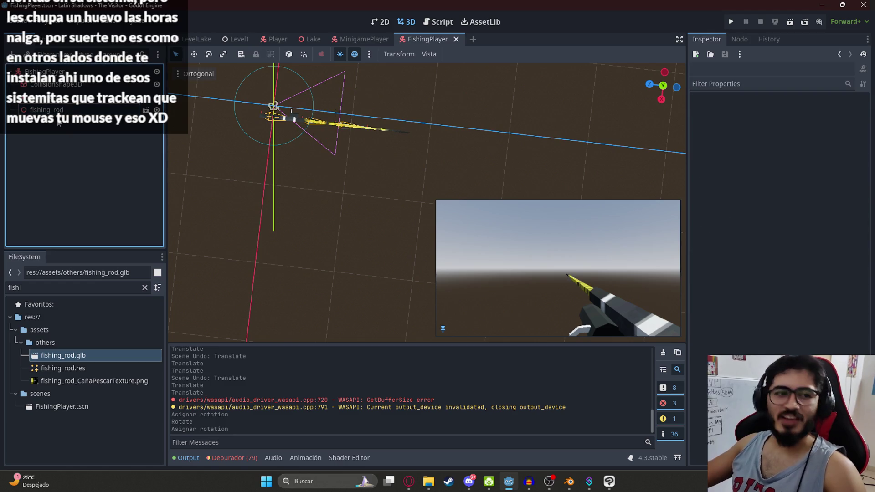
pyautogui.click(71, 113)
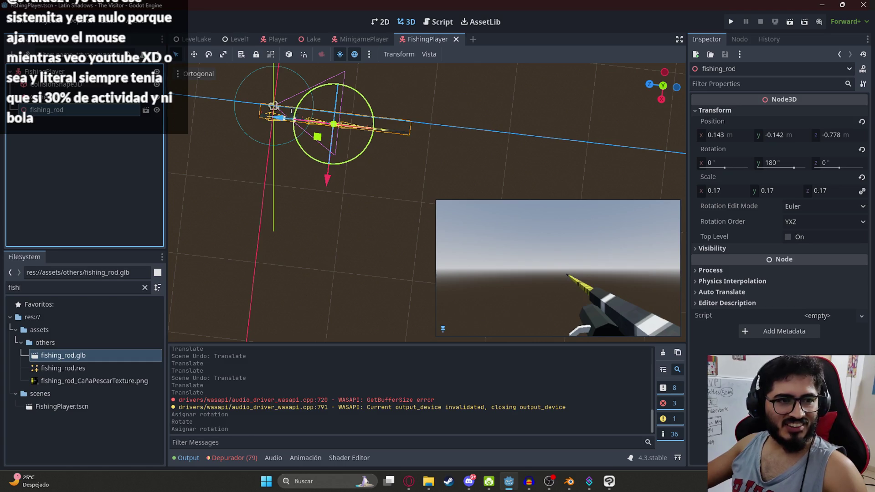
pyautogui.scroll(-4, 291, 111)
pyautogui.click(72, 130)
pyautogui.click(64, 111)
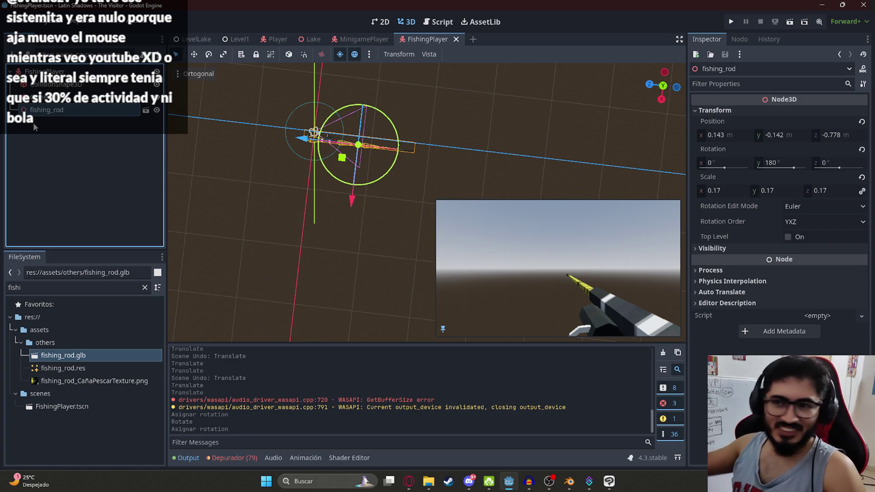
pyautogui.scroll(2, 263, 166)
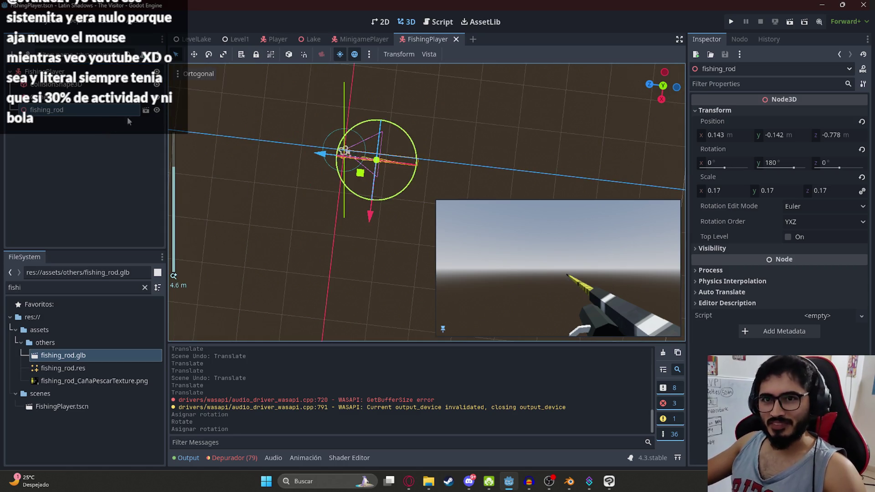
pyautogui.rightClick(147, 113)
# - Enable Editable Children on fishing_rod and load FishidRodLaunchPart1 in its AnimationPlayer
pyautogui.click(193, 391)
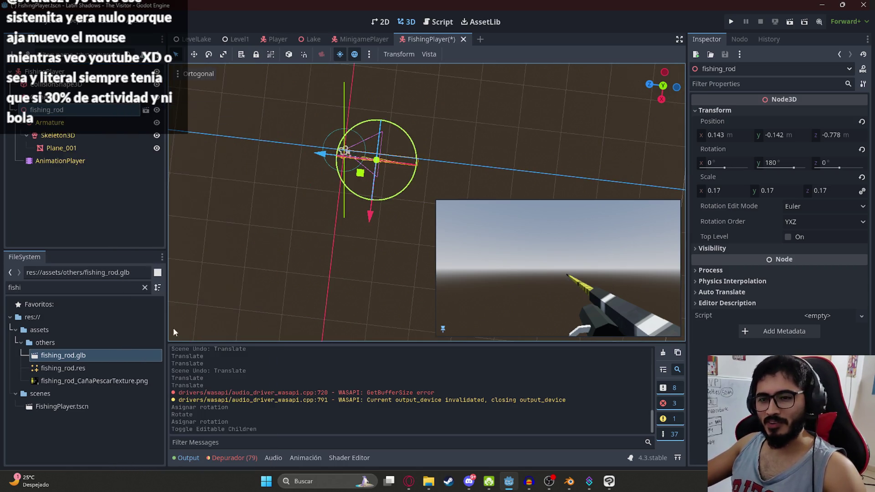
pyautogui.click(66, 162)
pyautogui.moveTo(255, 370)
pyautogui.mouseDown()
pyautogui.moveTo(246, 373)
pyautogui.moveTo(264, 373)
pyautogui.moveTo(211, 372)
pyautogui.mouseUp()
pyautogui.click(380, 354)
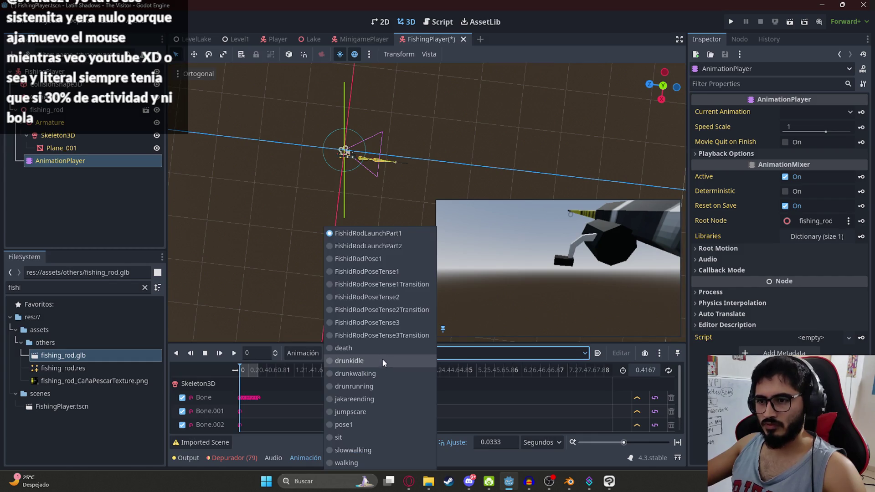
pyautogui.click(333, 233)
# - Select Camera3D and shift it along its Z axis
pyautogui.moveTo(312, 234)
pyautogui.mouseDown()
pyautogui.moveTo(299, 160)
pyautogui.moveTo(355, 191)
pyautogui.moveTo(384, 160)
pyautogui.mouseUp()
pyautogui.scroll(5, 387, 166)
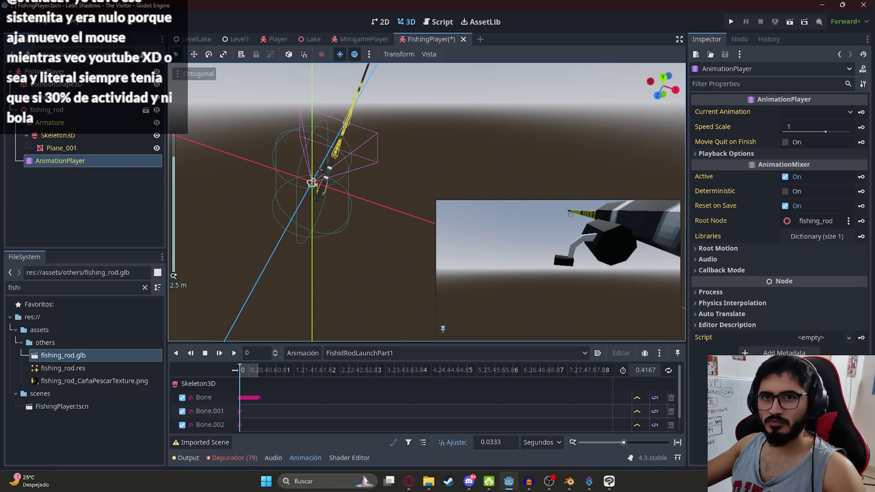
pyautogui.click(64, 98)
pyautogui.moveTo(329, 117)
pyautogui.mouseDown()
pyautogui.moveTo(319, 151)
pyautogui.moveTo(358, 160)
pyautogui.moveTo(301, 200)
pyautogui.moveTo(268, 204)
pyautogui.moveTo(281, 208)
pyautogui.moveTo(337, 171)
pyautogui.moveTo(338, 160)
pyautogui.mouseUp()
# - Reposition Camera3D around the rod with the gizmo, scrubbing the timeline to check the framing
pyautogui.moveTo(292, 217)
pyautogui.mouseDown()
pyautogui.moveTo(257, 217)
pyautogui.moveTo(266, 217)
pyautogui.mouseUp()
pyautogui.moveTo(316, 231)
pyautogui.mouseDown()
pyautogui.moveTo(315, 238)
pyautogui.moveTo(315, 220)
pyautogui.mouseUp()
pyautogui.moveTo(253, 204); pyautogui.dragTo(258, 206)
pyautogui.moveTo(328, 191)
pyautogui.mouseDown()
pyautogui.moveTo(362, 224)
pyautogui.moveTo(338, 245)
pyautogui.moveTo(345, 241)
pyautogui.moveTo(341, 210)
pyautogui.mouseUp()
pyautogui.click(247, 371)
pyautogui.moveTo(248, 373)
pyautogui.mouseDown()
pyautogui.moveTo(258, 373)
pyautogui.moveTo(238, 371)
pyautogui.mouseUp()
pyautogui.moveTo(360, 220)
pyautogui.mouseDown()
pyautogui.moveTo(354, 324)
pyautogui.moveTo(325, 312)
pyautogui.moveTo(335, 292)
pyautogui.mouseUp()
pyautogui.moveTo(388, 271)
pyautogui.mouseDown()
pyautogui.moveTo(414, 288)
pyautogui.moveTo(404, 289)
pyautogui.mouseUp()
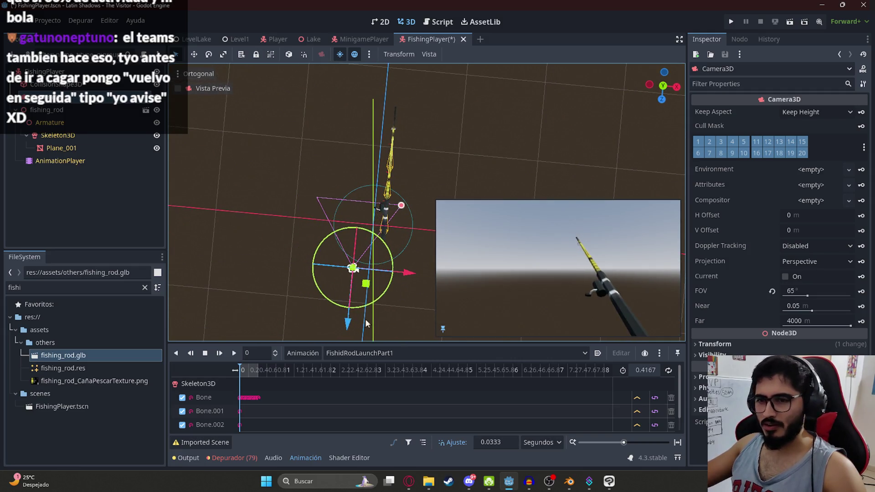
pyautogui.click(248, 374)
pyautogui.moveTo(248, 374)
pyautogui.mouseDown()
pyautogui.moveTo(267, 381)
pyautogui.moveTo(196, 372)
pyautogui.mouseUp()
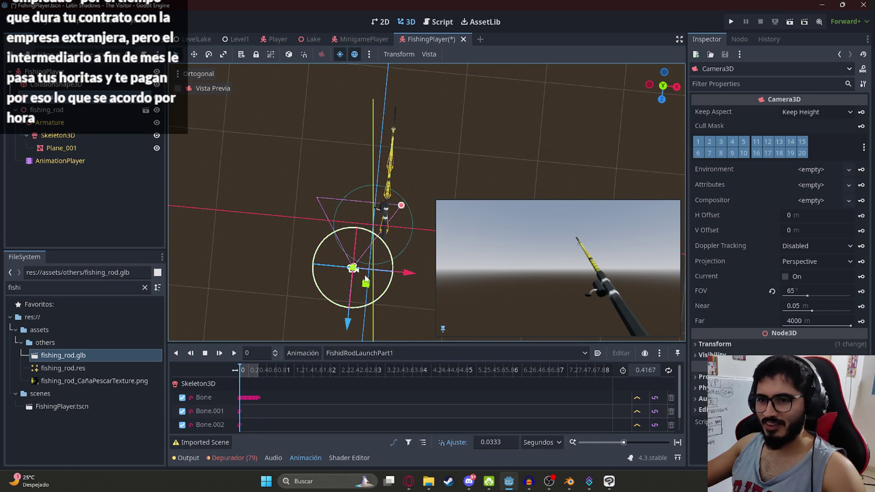
pyautogui.moveTo(408, 273)
pyautogui.mouseDown()
pyautogui.moveTo(425, 281)
pyautogui.moveTo(414, 285)
pyautogui.mouseUp()
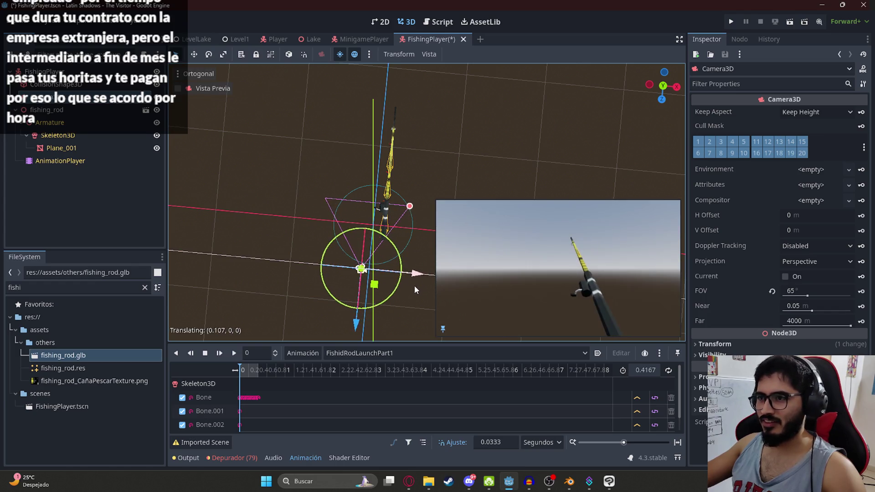
pyautogui.moveTo(366, 226); pyautogui.dragTo(367, 204)
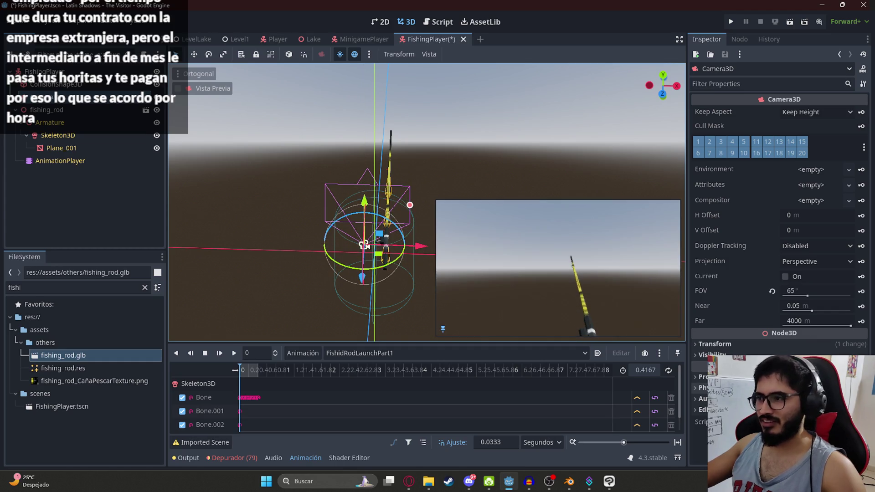
# - Set the Camera3D field of view to 50 and preview the rod pose
pyautogui.click(805, 291)
pyautogui.write('50')
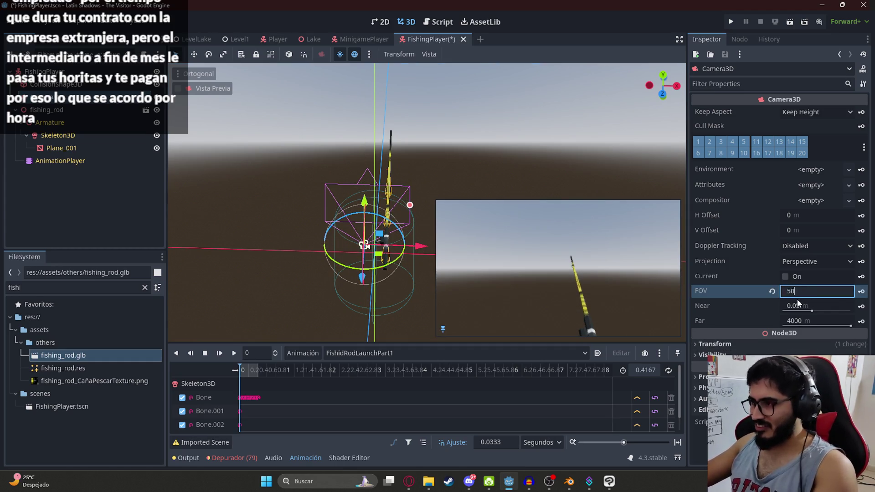
pyautogui.press('Return')
pyautogui.click(816, 292)
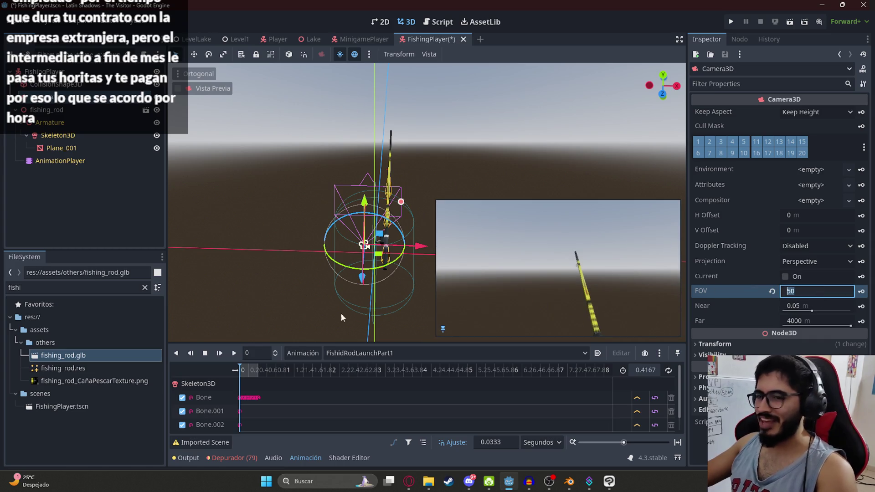
pyautogui.click(248, 371)
pyautogui.click(241, 371)
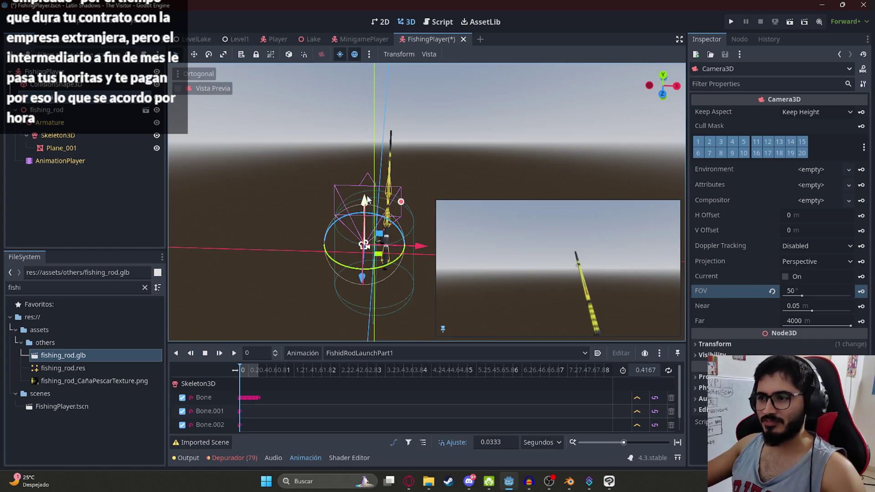
pyautogui.moveTo(456, 175)
pyautogui.mouseDown()
pyautogui.moveTo(351, 220)
pyautogui.moveTo(363, 235)
pyautogui.moveTo(341, 194)
pyautogui.mouseUp()
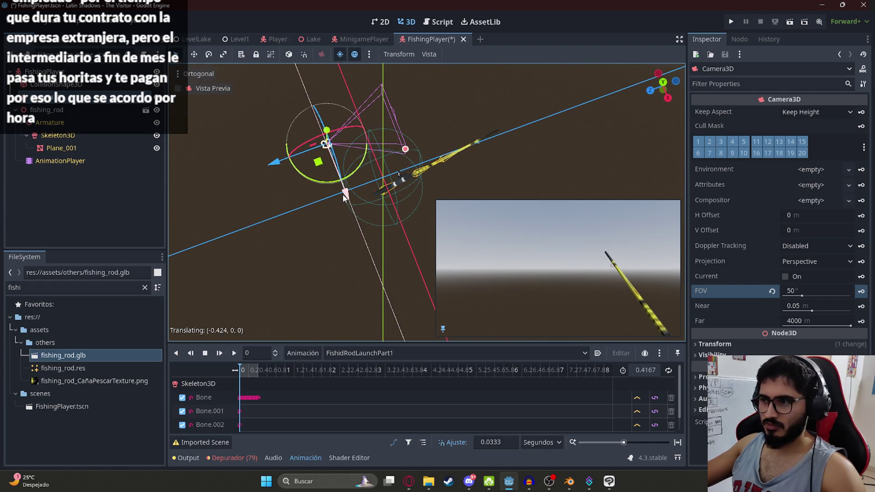
pyautogui.click(256, 370)
# - Play FishidRodLaunchPart1, then load and scrub the FishidRodPoseTense1 animation
pyautogui.click(234, 353)
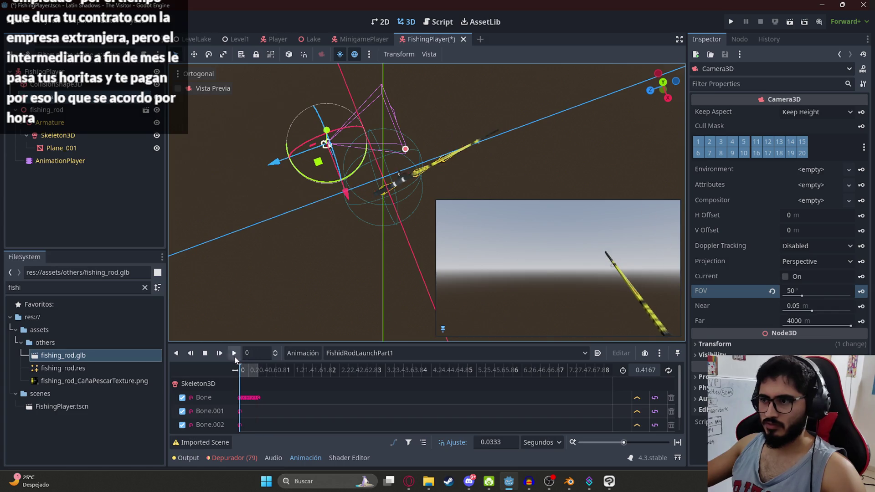
pyautogui.click(356, 353)
pyautogui.click(390, 271)
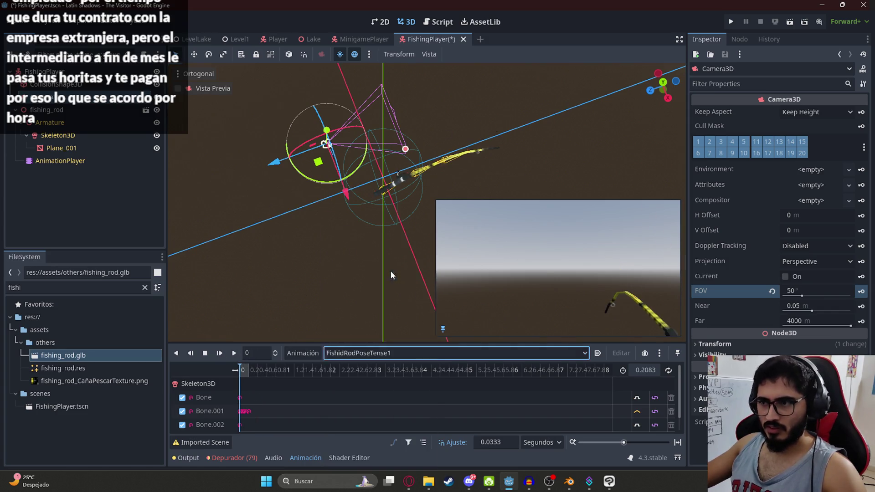
pyautogui.click(248, 374)
pyautogui.moveTo(248, 374); pyautogui.dragTo(239, 372)
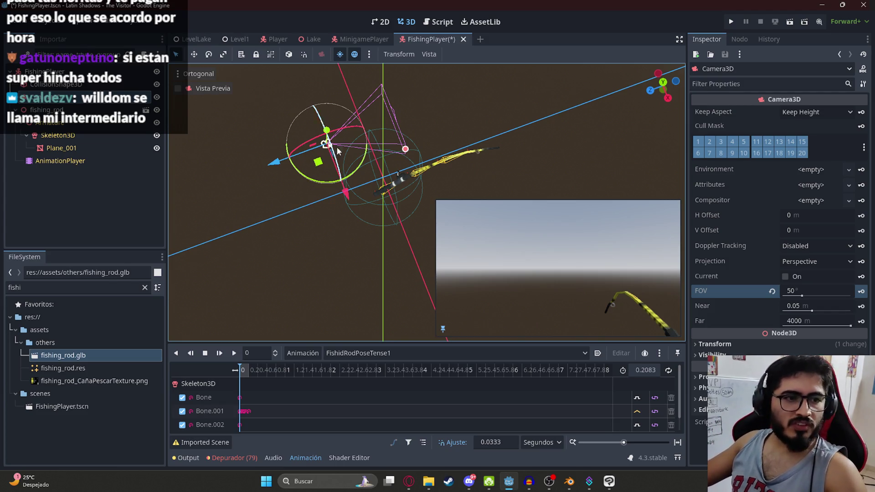
# - Lower Camera3D along Y and slide it along X to frame the bent rod, then play FishidRodPoseTense1
pyautogui.moveTo(379, 146)
pyautogui.mouseDown()
pyautogui.moveTo(353, 196)
pyautogui.moveTo(357, 169)
pyautogui.moveTo(403, 82)
pyautogui.mouseUp()
pyautogui.moveTo(315, 165)
pyautogui.mouseDown()
pyautogui.moveTo(355, 234)
pyautogui.moveTo(325, 157)
pyautogui.mouseUp()
pyautogui.moveTo(349, 228); pyautogui.dragTo(354, 235)
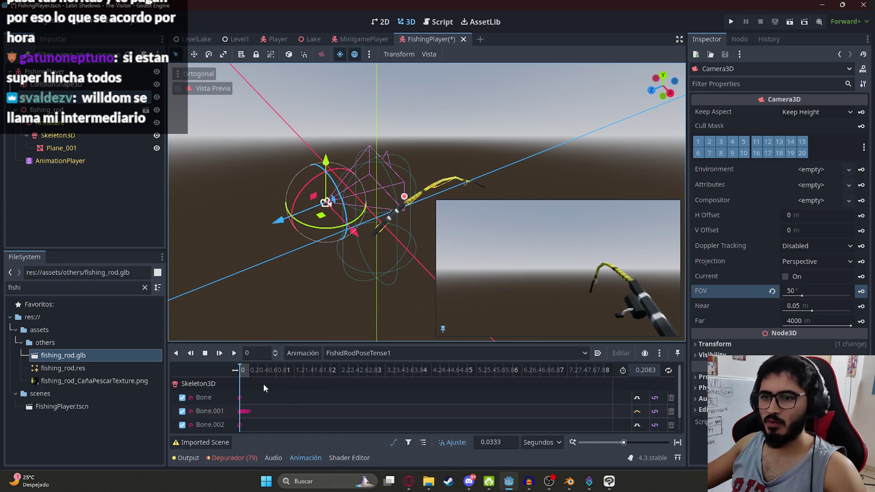
pyautogui.click(233, 353)
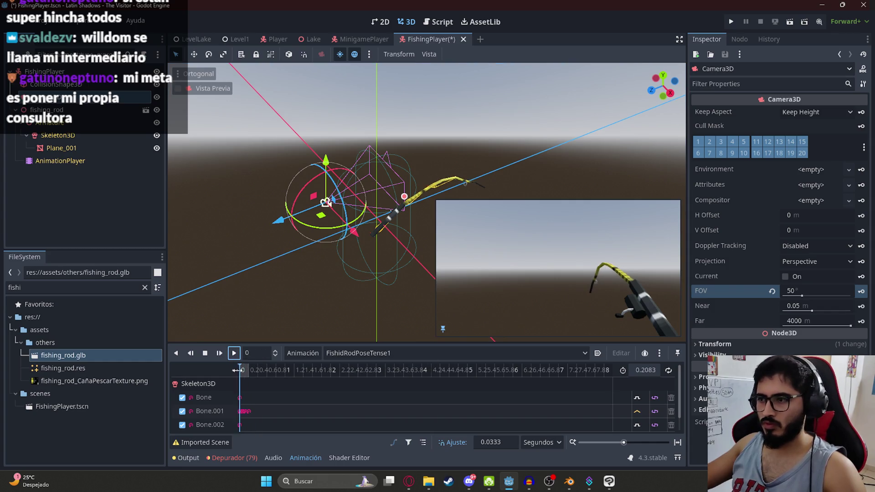
# - Save the scene, then preview FishidRodPose1 and FishidRodPoseTense1Transition scrubbed to its last frame
pyautogui.hotkey('ctrl', 's')
pyautogui.click(353, 353)
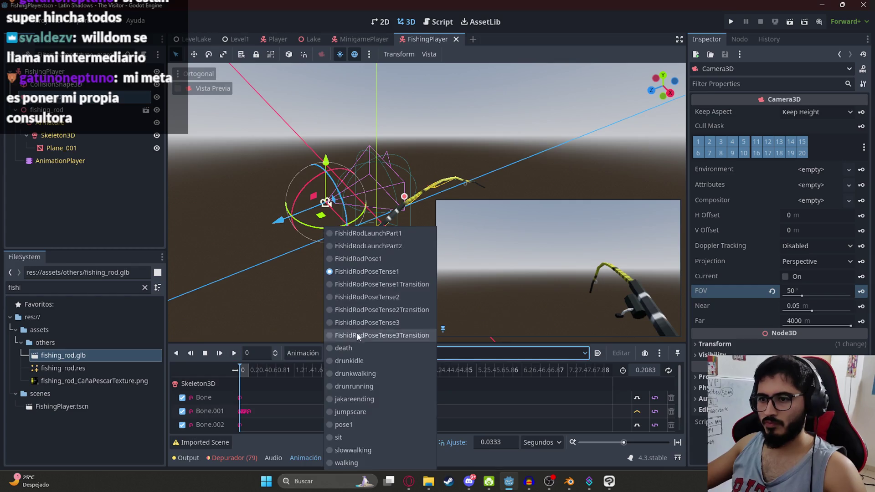
pyautogui.click(365, 258)
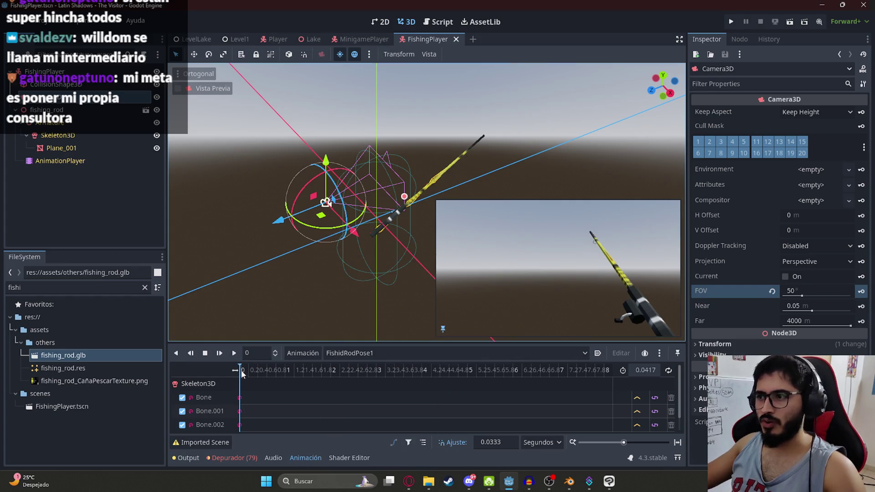
pyautogui.click(346, 349)
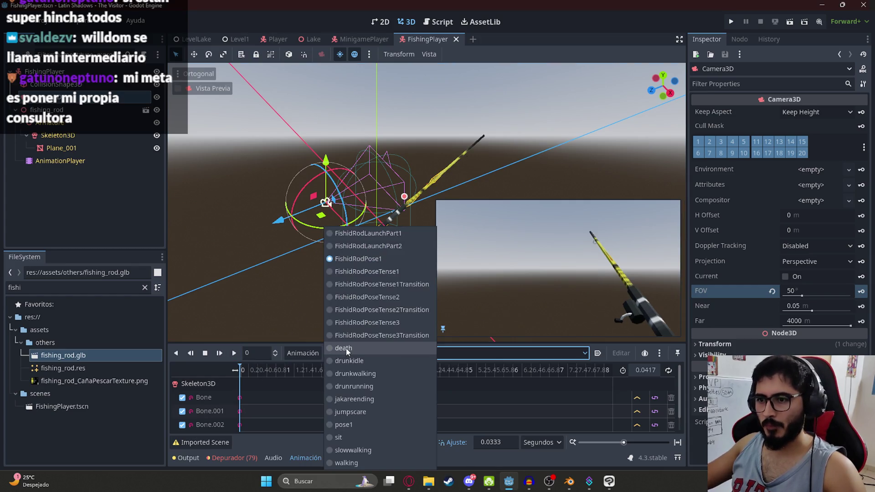
pyautogui.click(371, 284)
pyautogui.moveTo(246, 374); pyautogui.dragTo(258, 370)
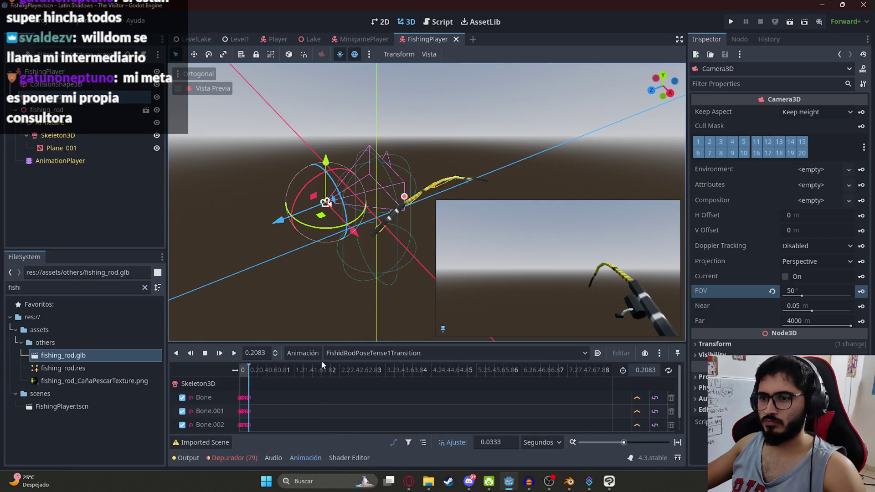
# - Preview FishidRodPoseTense1, then FishidRodPoseTense2Transition jumped to its end
pyautogui.click(331, 355)
pyautogui.click(388, 272)
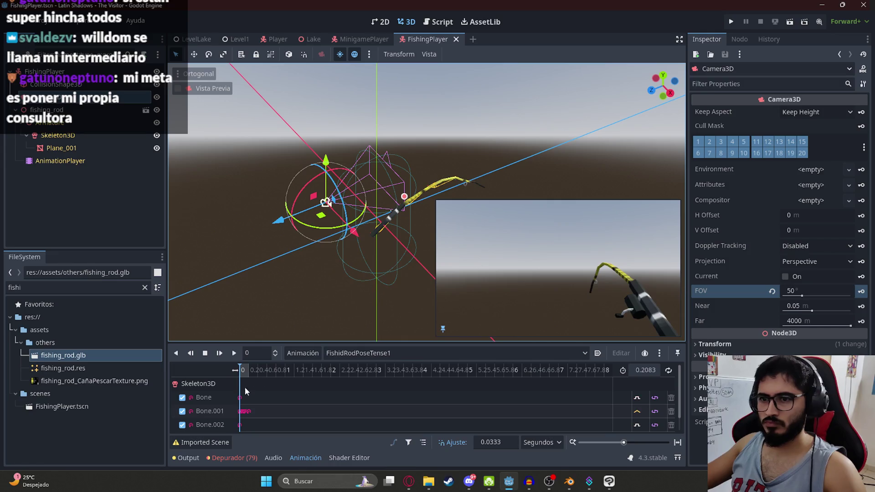
pyautogui.click(352, 355)
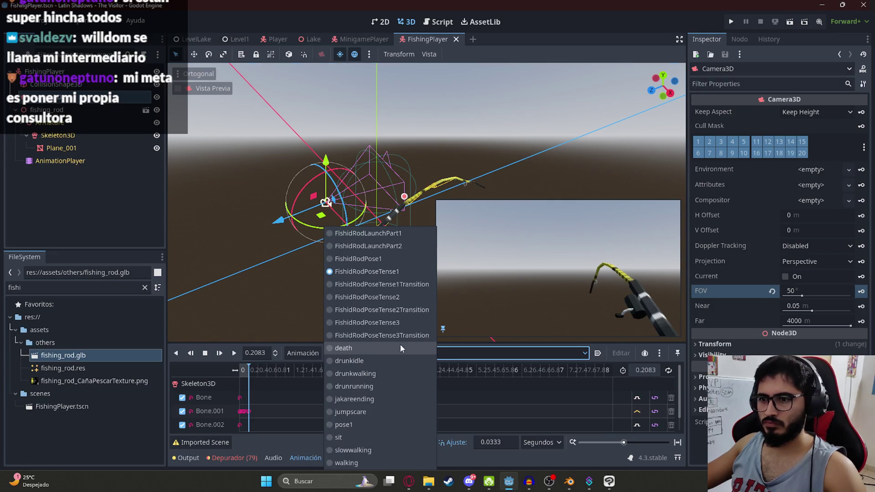
pyautogui.click(404, 312)
pyautogui.click(248, 370)
# - Scrub through FishidRodPoseTense3, then view FishidRodPoseTense3Transition at its end
pyautogui.click(338, 353)
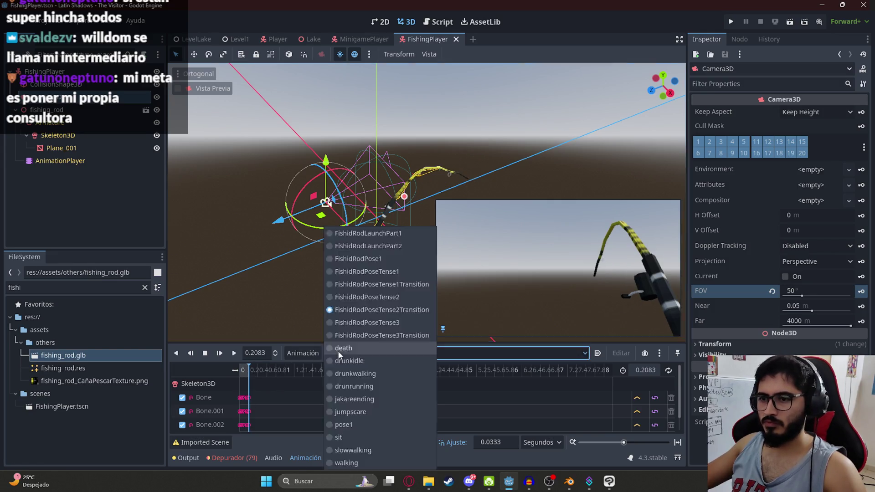
pyautogui.click(378, 323)
pyautogui.moveTo(250, 371)
pyautogui.mouseDown()
pyautogui.moveTo(283, 369)
pyautogui.moveTo(239, 367)
pyautogui.mouseUp()
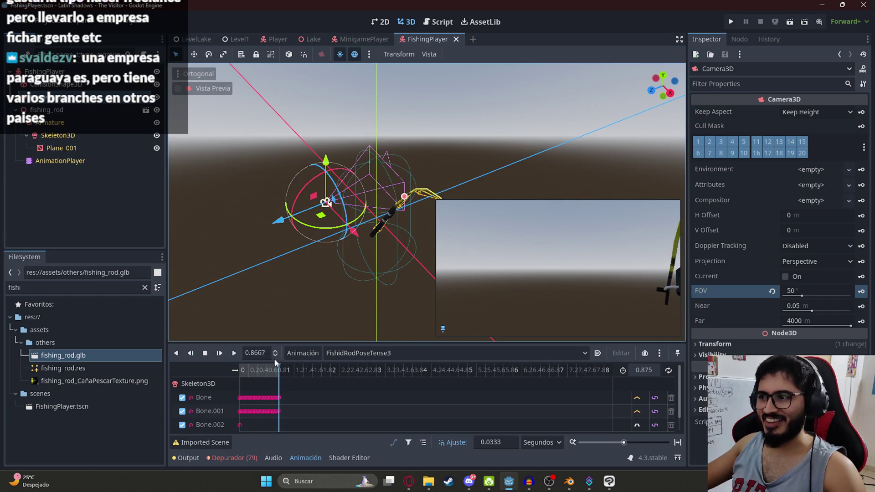
pyautogui.click(362, 353)
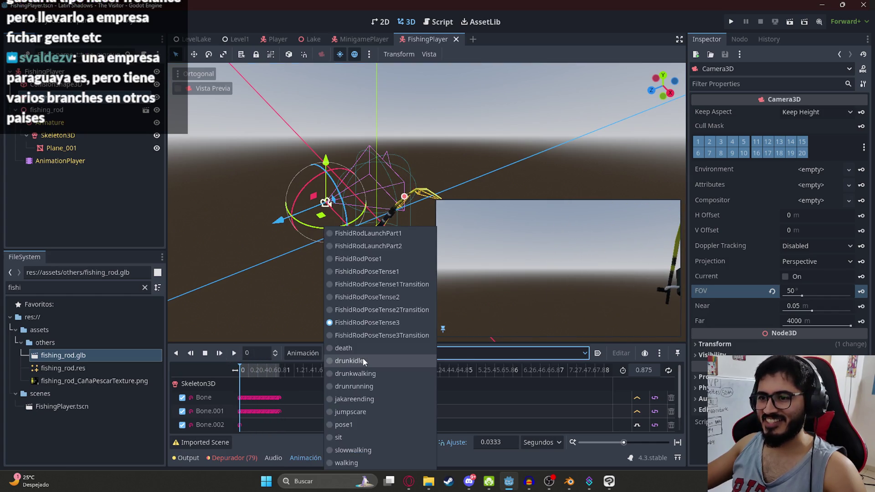
pyautogui.click(368, 334)
pyautogui.click(251, 371)
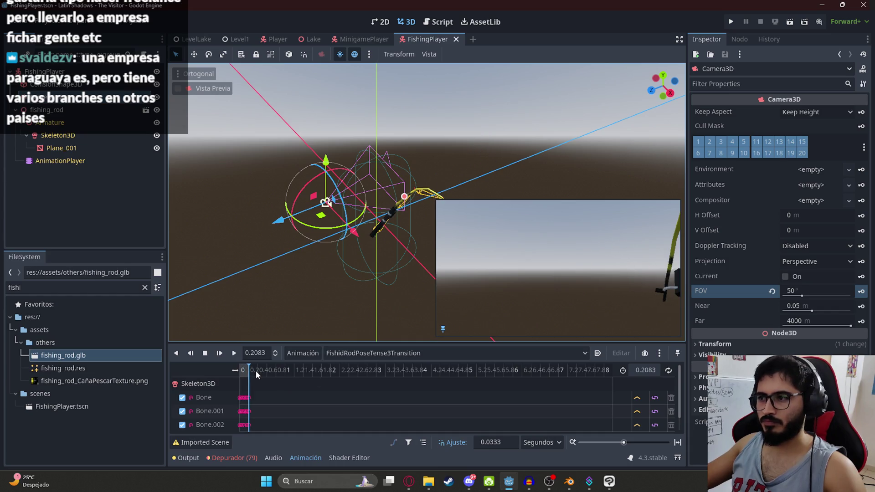
# - Load FishidRodPoseTense2 and scrub it to its final pose at 0.4583
pyautogui.click(376, 354)
pyautogui.click(395, 298)
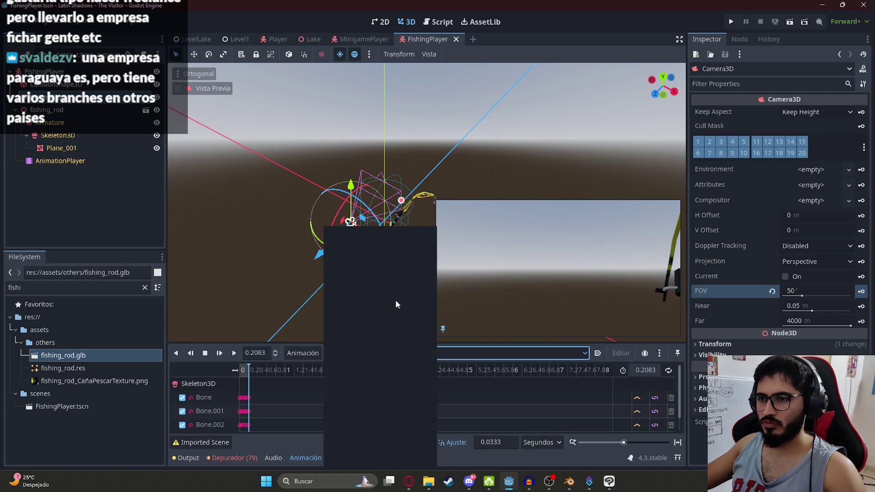
pyautogui.click(260, 374)
pyautogui.moveTo(260, 373)
pyautogui.mouseDown()
pyautogui.moveTo(283, 371)
pyautogui.moveTo(247, 371)
pyautogui.moveTo(269, 367)
pyautogui.mouseUp()
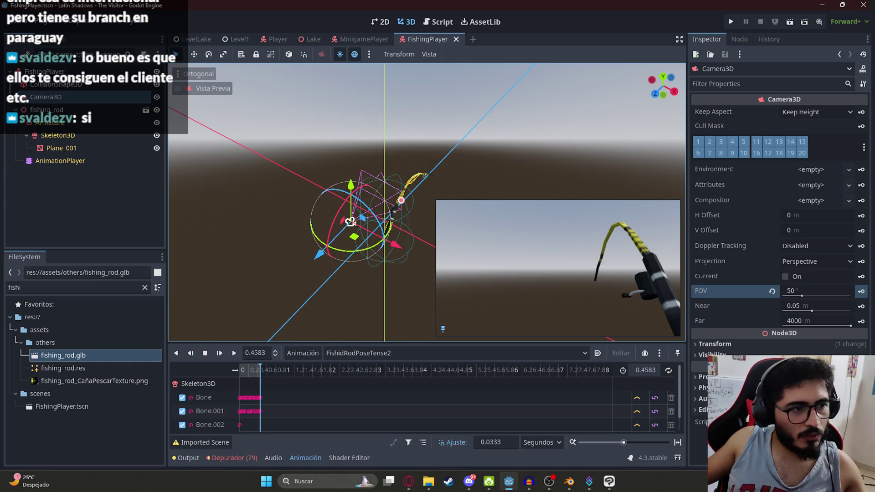
# - Switch from Godot to the Opera GX browser showing the 'city pop' YouTube video
pyautogui.click(409, 481)
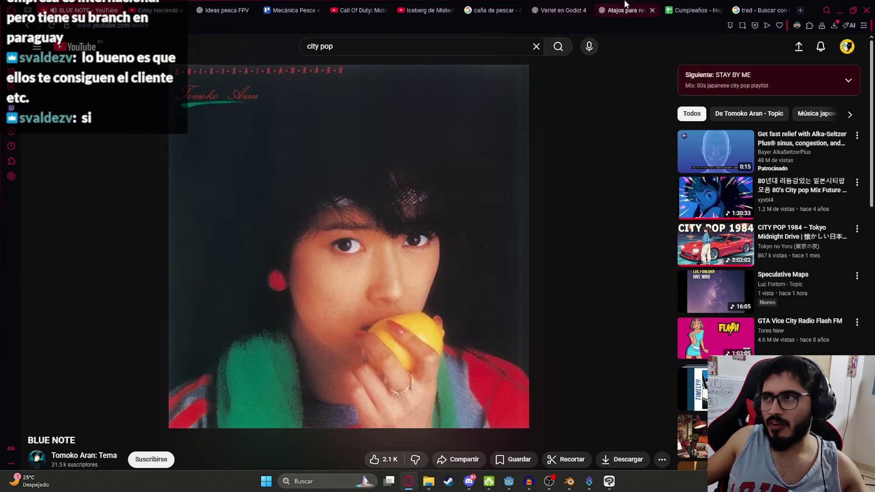
# - Open the Cumpleaños sheet, select cells in the July and MAYO columns, and scroll sideways
pyautogui.click(690, 10)
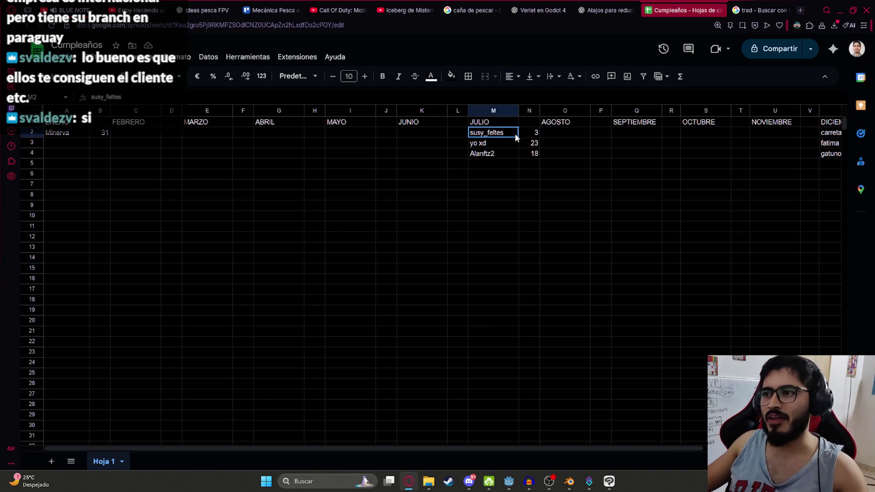
pyautogui.click(351, 144)
pyautogui.click(350, 174)
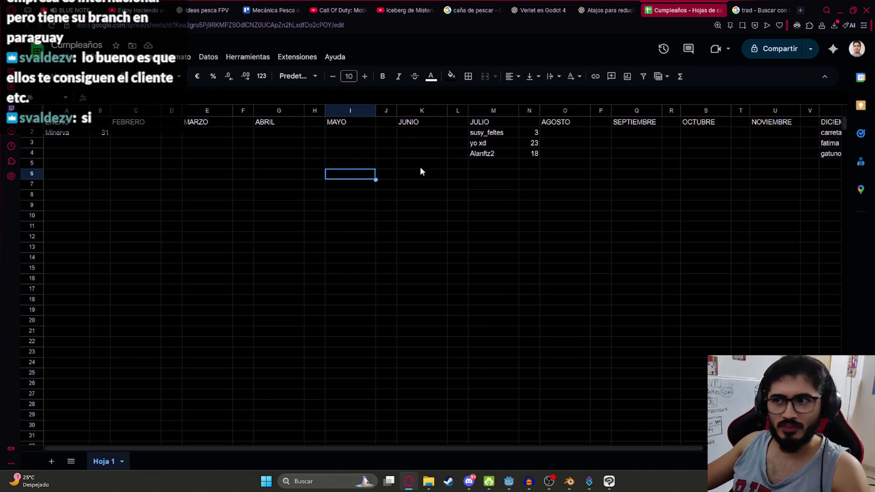
pyautogui.moveTo(603, 443)
pyautogui.mouseDown()
pyautogui.moveTo(727, 443)
pyautogui.moveTo(524, 457)
pyautogui.mouseUp()
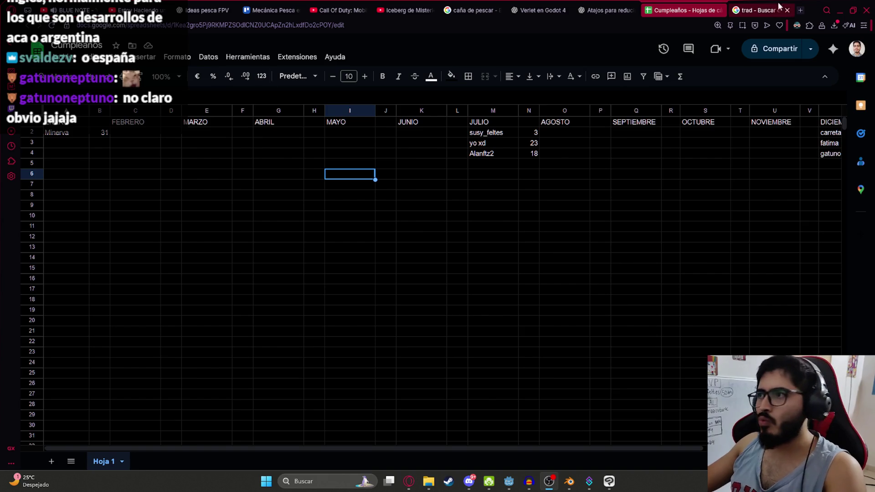
# - Search for 'willdom' in a new browser tab
pyautogui.click(800, 10)
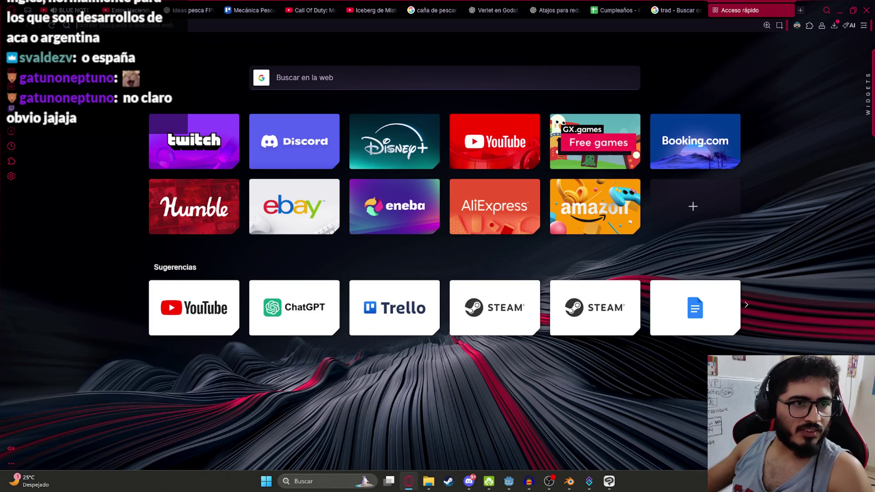
pyautogui.write('willdom')
pyautogui.press('Return')
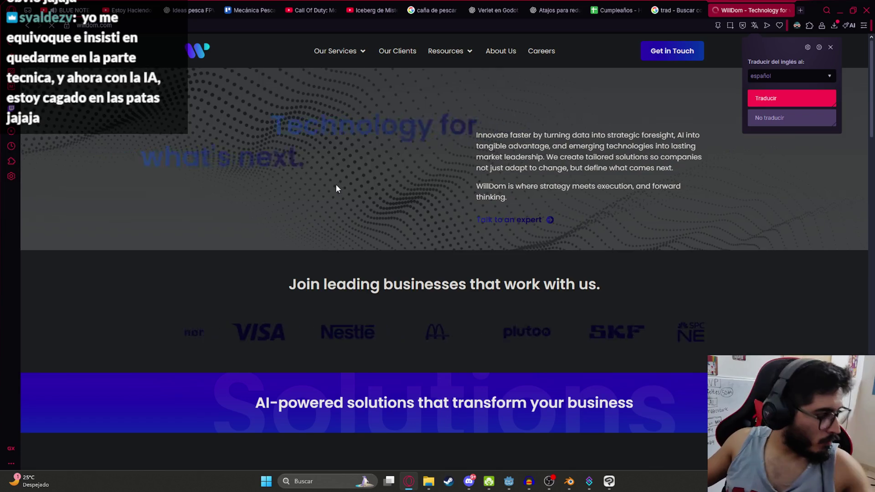
# - Set Dark Reader to No for the WillDom site so it shows in light theme
pyautogui.click(796, 25)
pyautogui.click(724, 73)
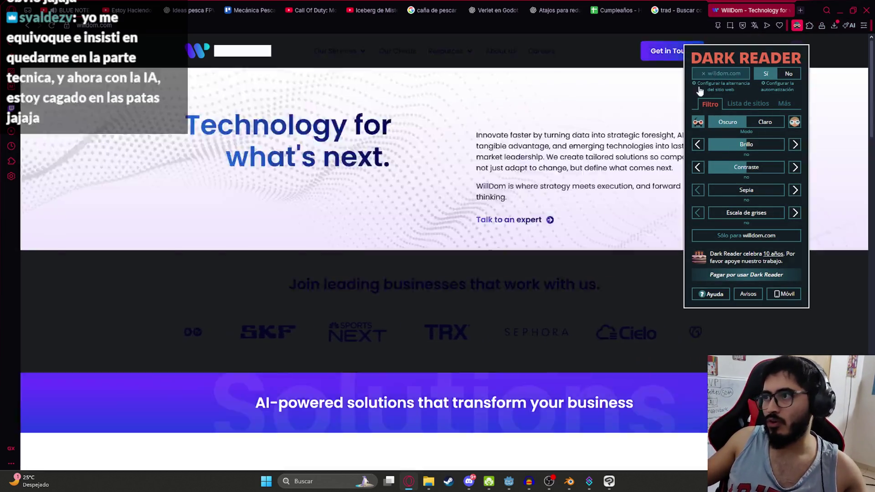
pyautogui.click(392, 222)
pyautogui.scroll(-10, 408, 263)
pyautogui.scroll(8, 424, 293)
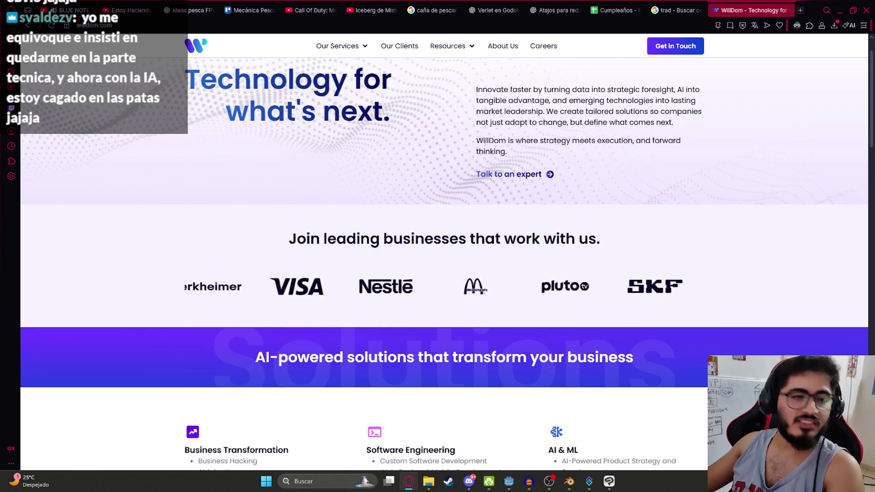
pyautogui.scroll(-6, 368, 269)
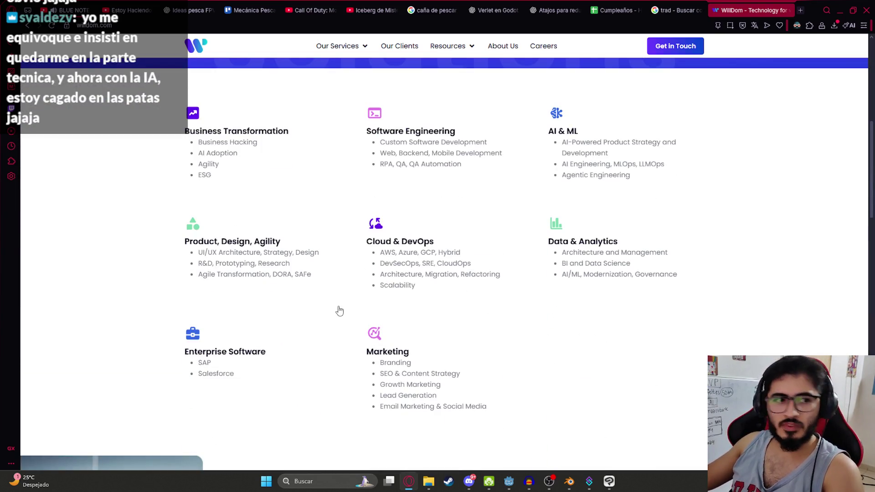
pyautogui.scroll(2, 310, 282)
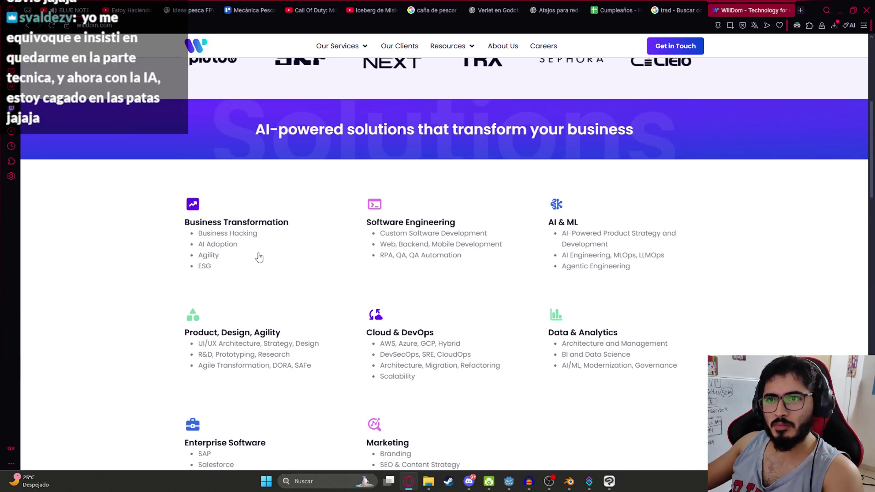
pyautogui.scroll(-1, 212, 237)
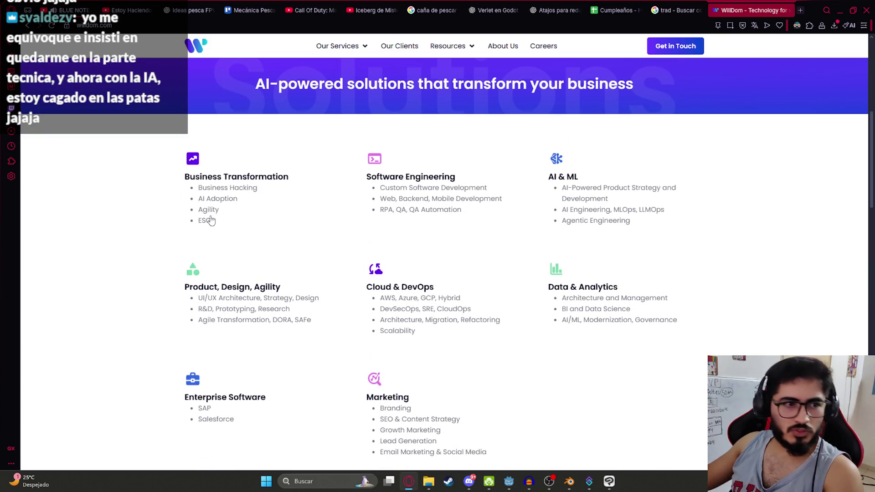
pyautogui.scroll(-3, 212, 233)
pyautogui.scroll(-4, 455, 267)
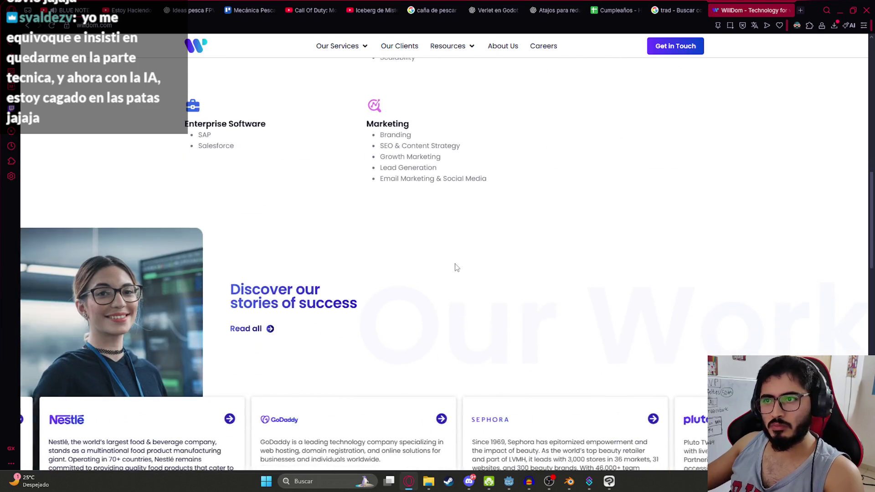
pyautogui.scroll(2, 414, 169)
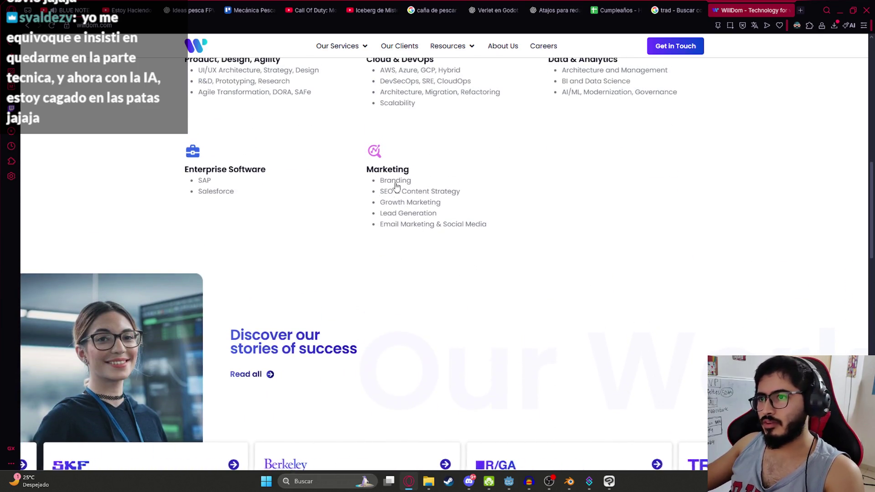
pyautogui.scroll(-11, 357, 255)
pyautogui.scroll(7, 456, 237)
pyautogui.scroll(6, 468, 233)
pyautogui.scroll(-17, 396, 279)
pyautogui.scroll(-4, 489, 219)
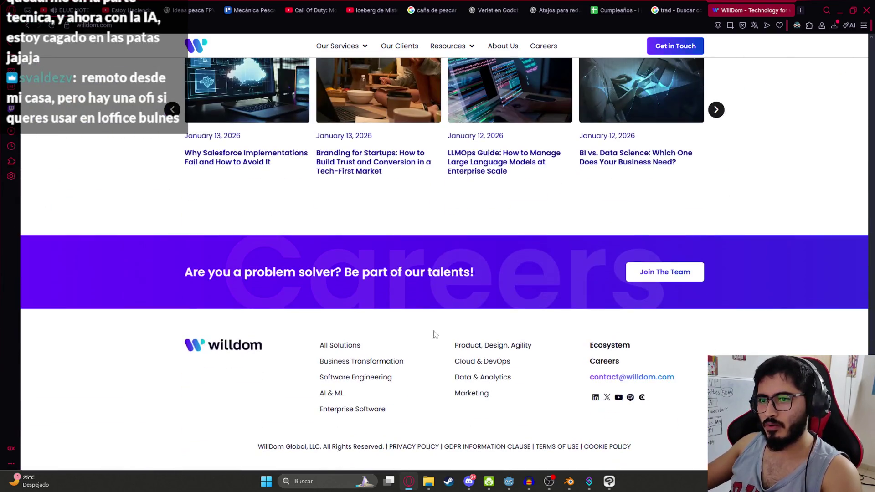
pyautogui.scroll(20, 226, 375)
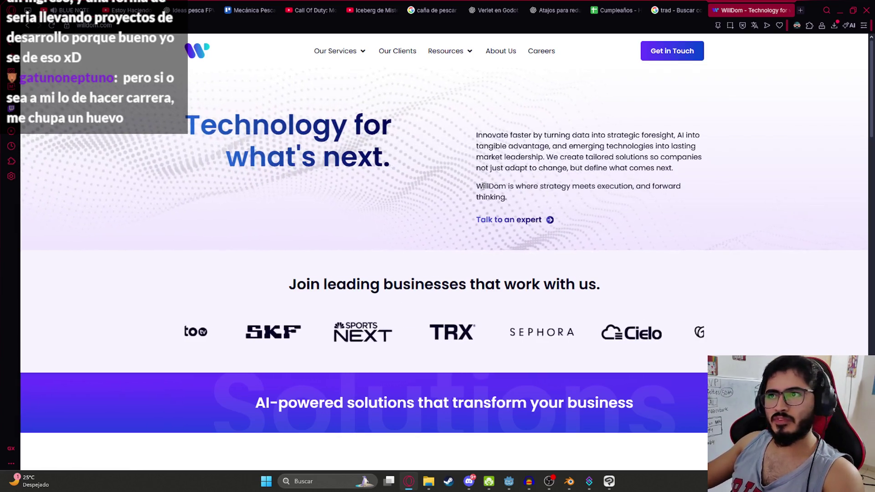
pyautogui.moveTo(475, 182)
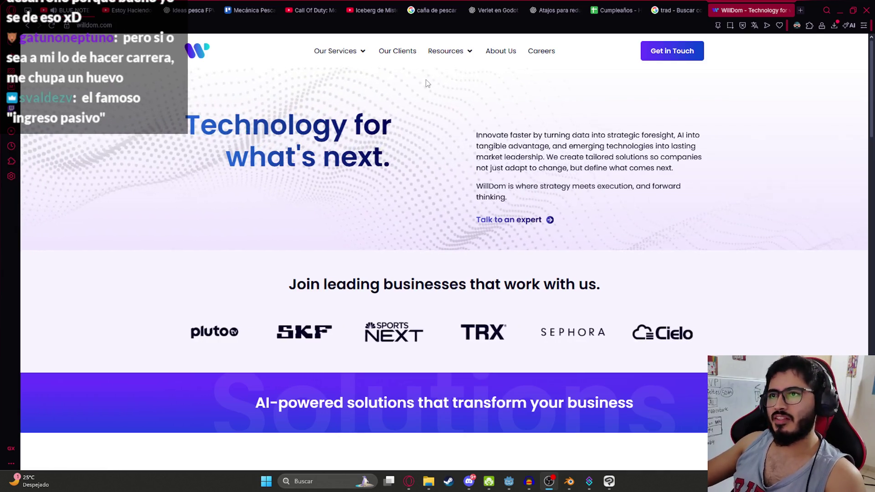
# - Open the WillDom contact page, scroll it, then browse the Resources and Our Services header menus
pyautogui.click(671, 53)
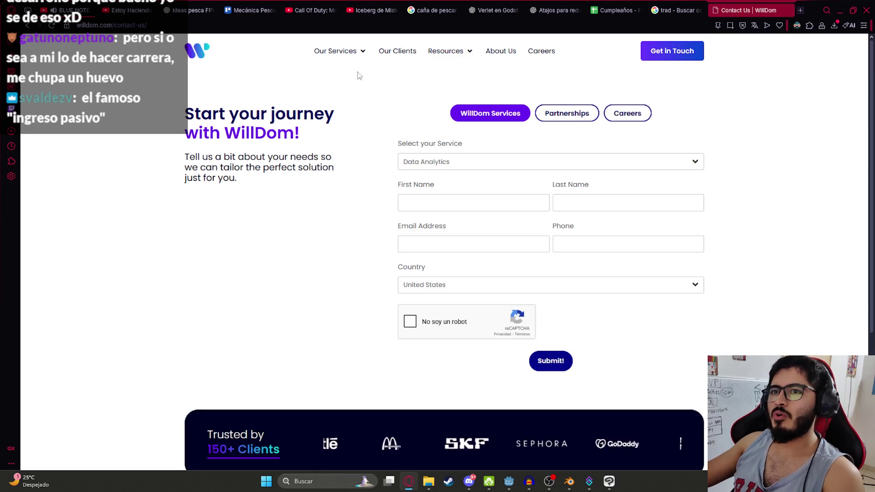
pyautogui.scroll(-4, 307, 273)
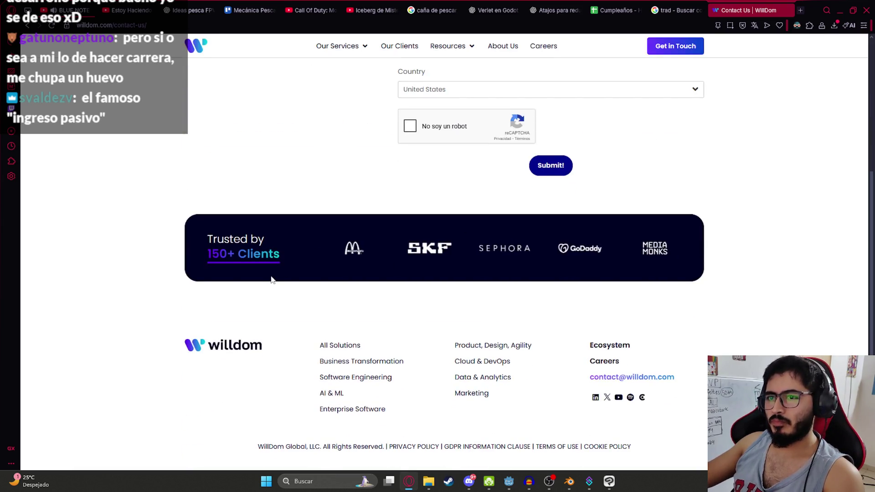
pyautogui.scroll(4, 625, 402)
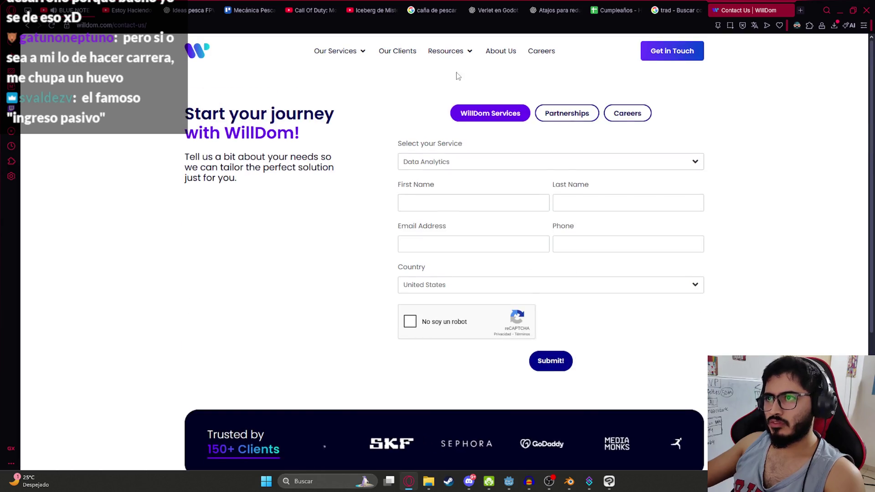
pyautogui.moveTo(469, 54)
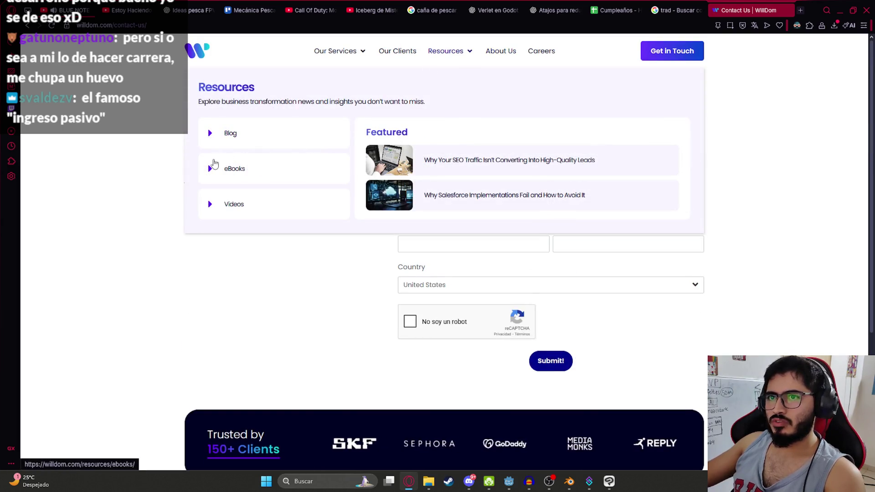
pyautogui.moveTo(354, 53)
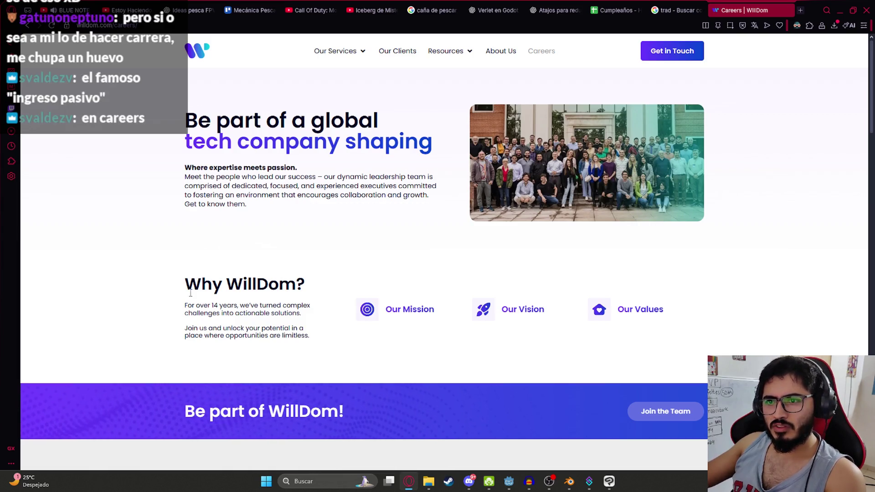
# - Scroll through the WillDom Careers page to read its content
pyautogui.moveTo(178, 174); pyautogui.dragTo(294, 226)
pyautogui.click(296, 228)
pyautogui.scroll(-5, 648, 259)
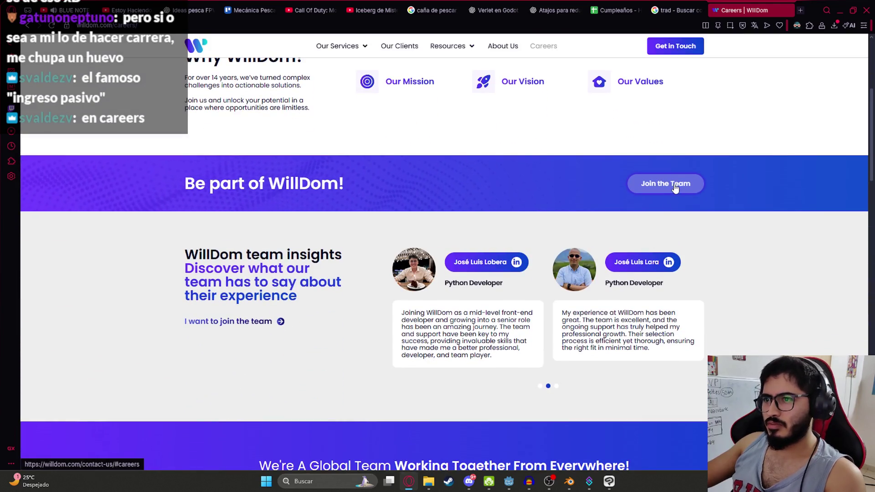
pyautogui.scroll(-7, 599, 274)
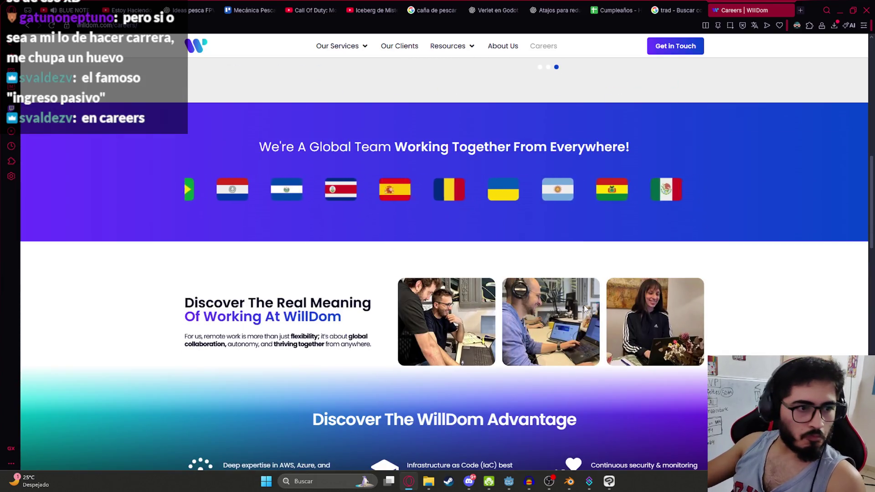
pyautogui.scroll(12, 580, 314)
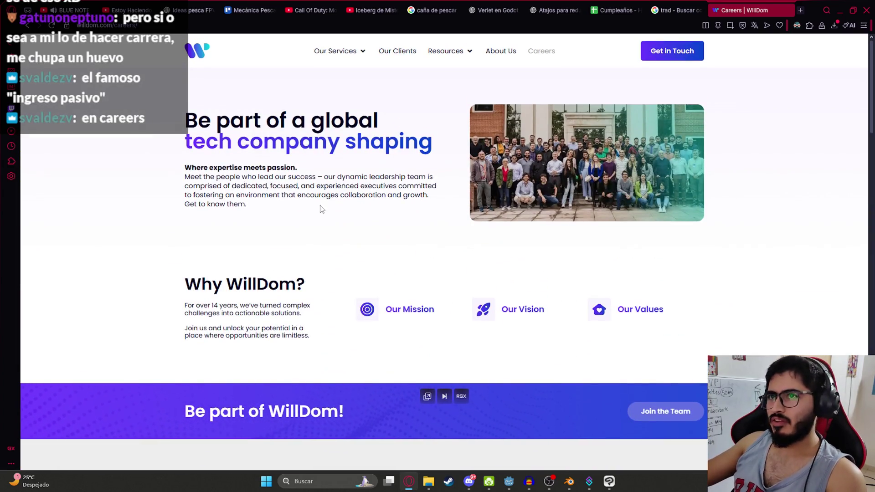
# - Bookmark the Careers page with the heart icon, confirm with Hecho, and minimize the browser
pyautogui.click(779, 25)
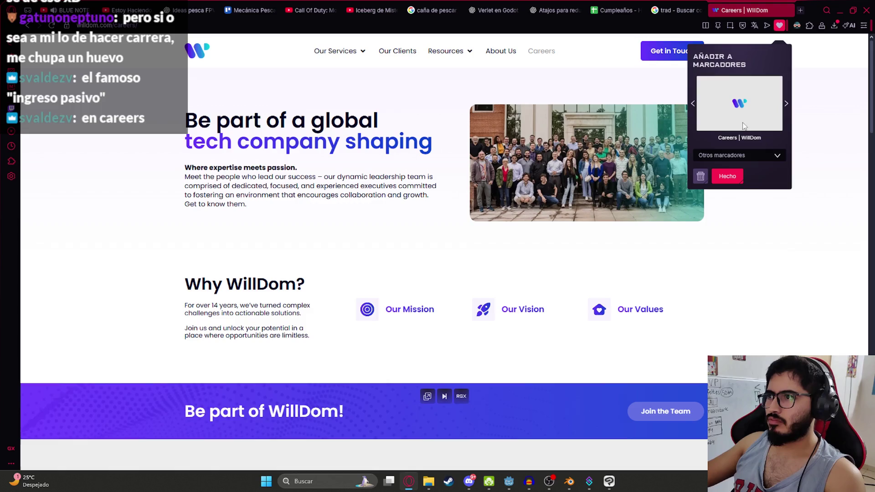
pyautogui.click(727, 176)
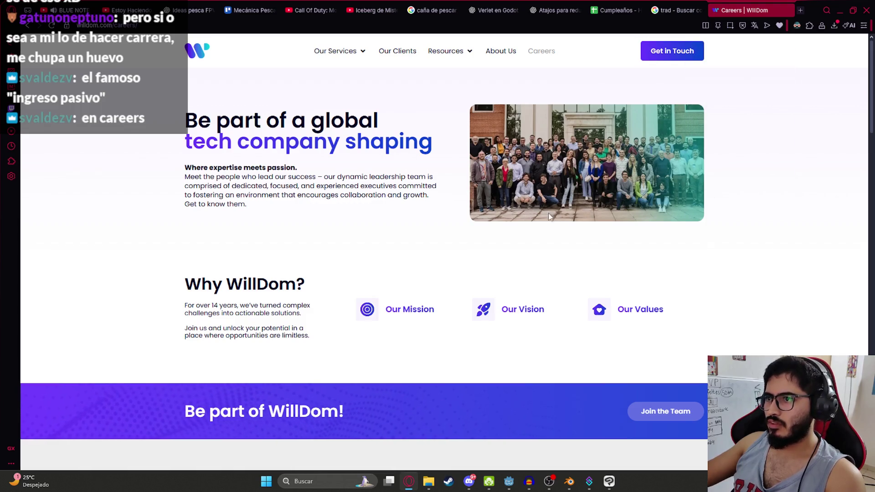
pyautogui.scroll(-7, 562, 253)
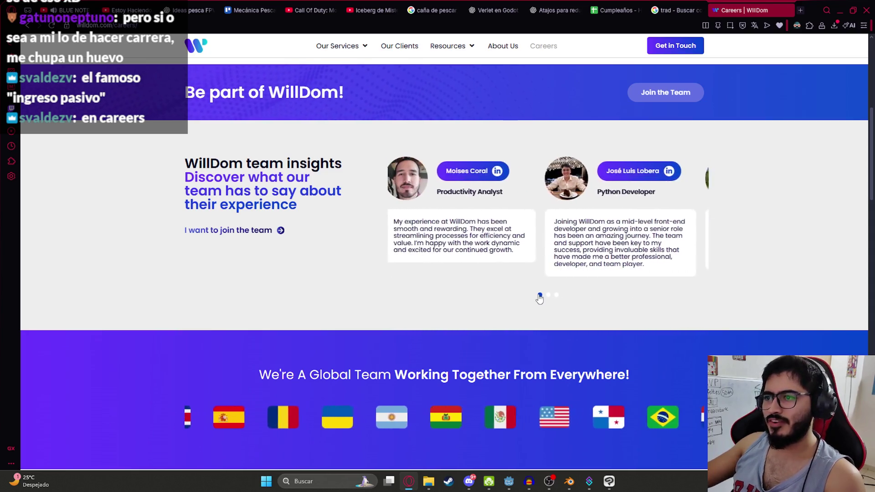
pyautogui.scroll(7, 485, 311)
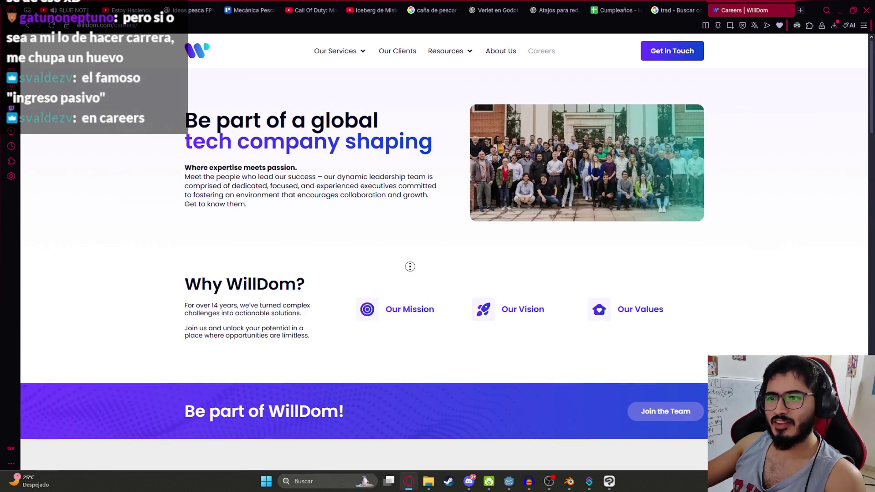
pyautogui.moveTo(431, 269)
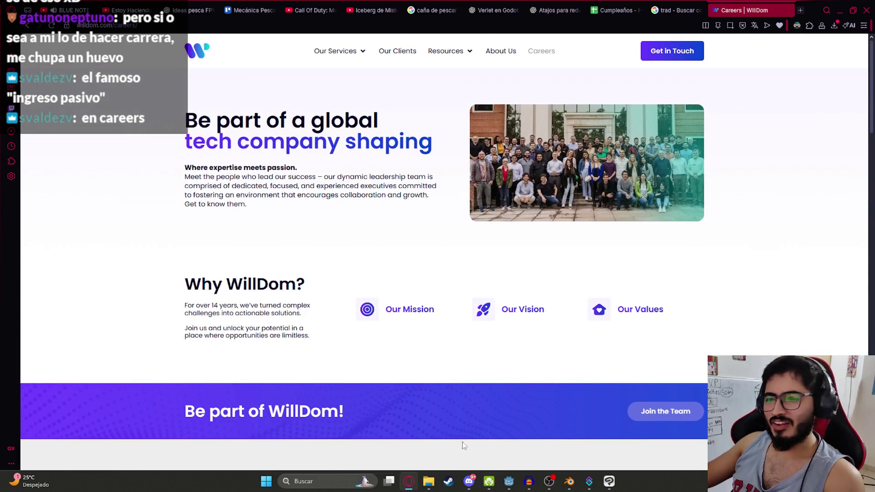
pyautogui.click(841, 12)
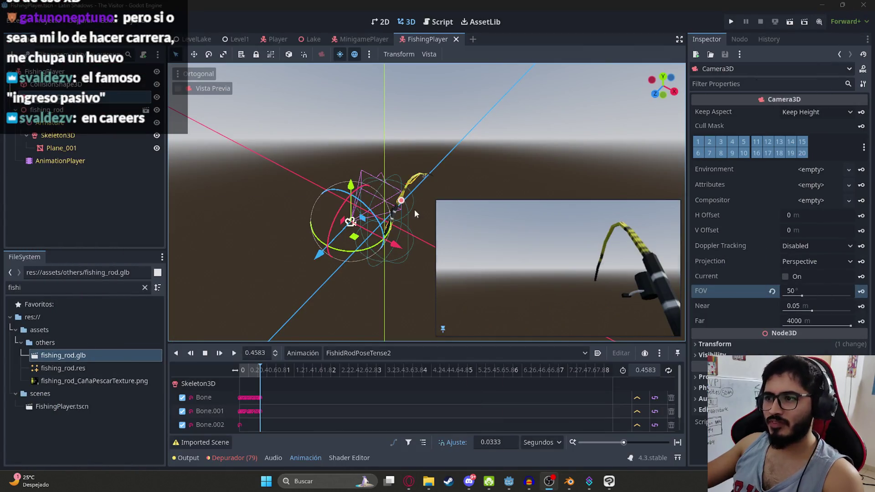
# - Rewind and play FishidRodPoseTense2, leaving the animation selection unchanged
pyautogui.moveTo(245, 367); pyautogui.dragTo(228, 367)
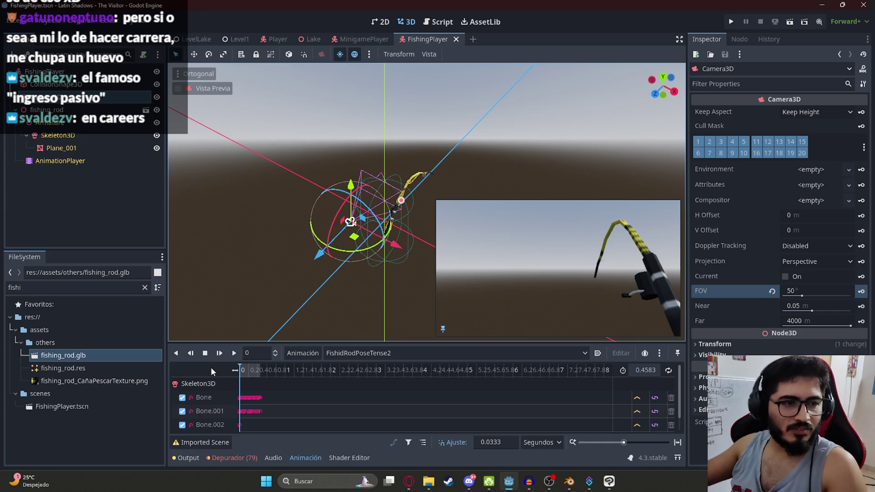
pyautogui.click(234, 353)
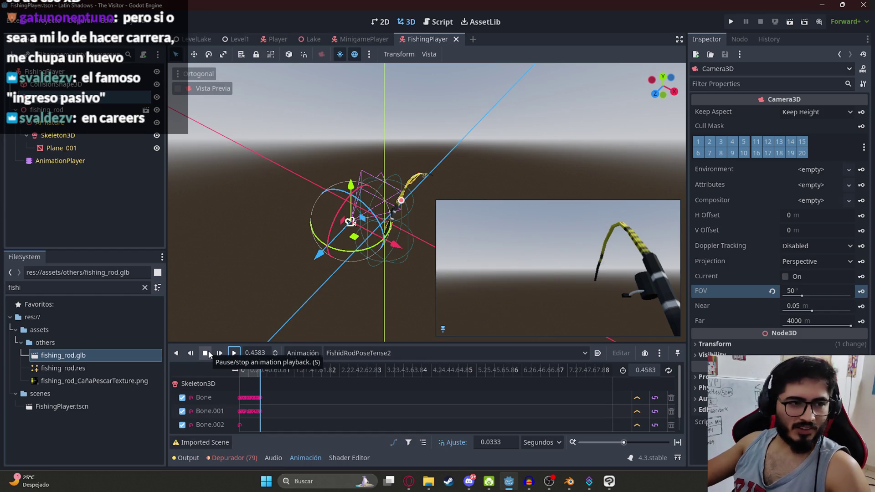
pyautogui.click(375, 353)
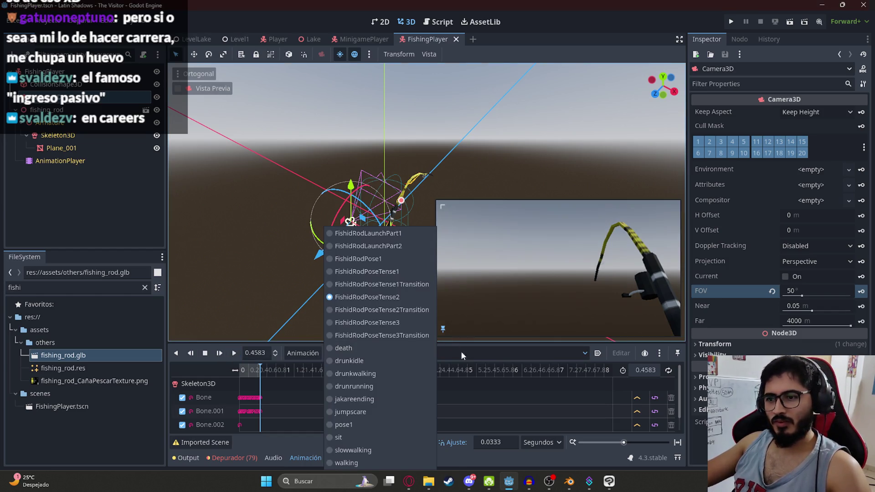
pyautogui.click(473, 366)
pyautogui.click(330, 351)
pyautogui.click(299, 354)
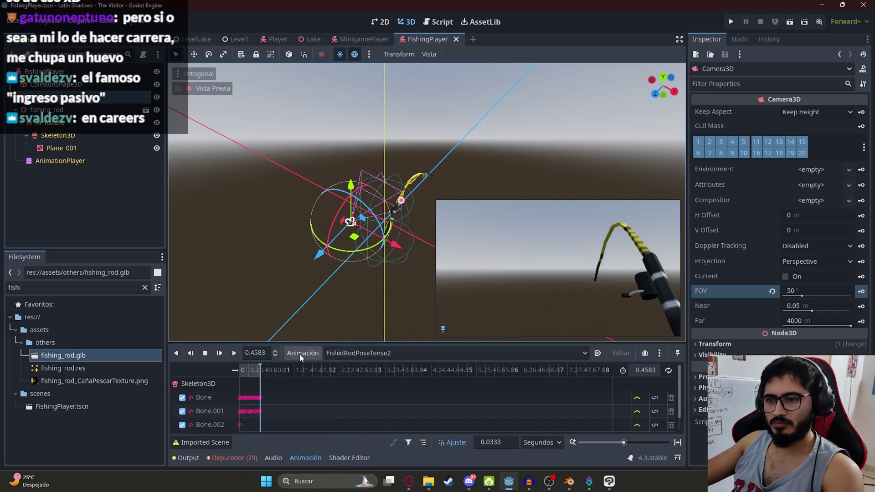
# - Orbit around the rig, play and stop the camera preview, and nudge the rod up along Y
pyautogui.moveTo(346, 228)
pyautogui.mouseDown()
pyautogui.moveTo(366, 212)
pyautogui.moveTo(378, 227)
pyautogui.mouseUp()
pyautogui.moveTo(426, 244)
pyautogui.mouseDown()
pyautogui.moveTo(452, 245)
pyautogui.moveTo(439, 242)
pyautogui.mouseUp()
pyautogui.hotkey('shift', 'd')
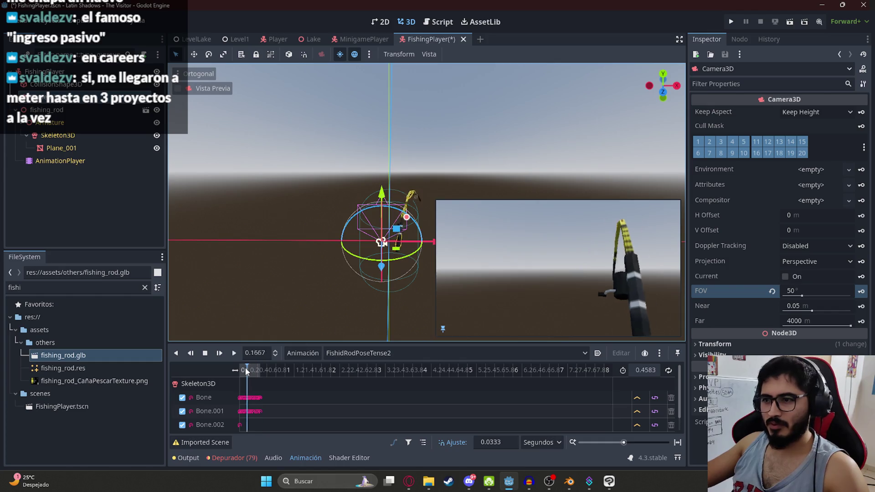
pyautogui.press('s')
pyautogui.moveTo(305, 324); pyautogui.dragTo(360, 214)
pyautogui.moveTo(357, 182); pyautogui.dragTo(357, 161)
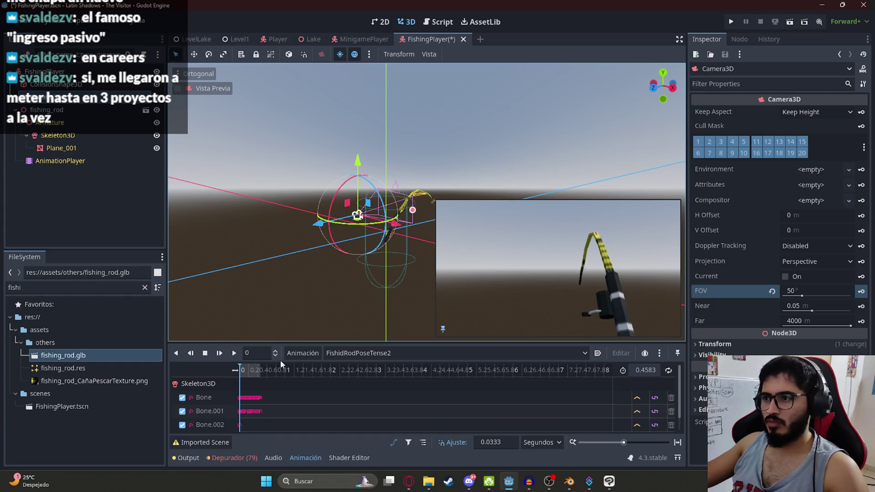
# - Preview FishidRodPose1, then load and scrub FishidRodPoseTense1 and save the FishingPlayer scene
pyautogui.click(354, 352)
pyautogui.click(360, 258)
pyautogui.click(246, 370)
pyautogui.click(364, 353)
pyautogui.click(360, 272)
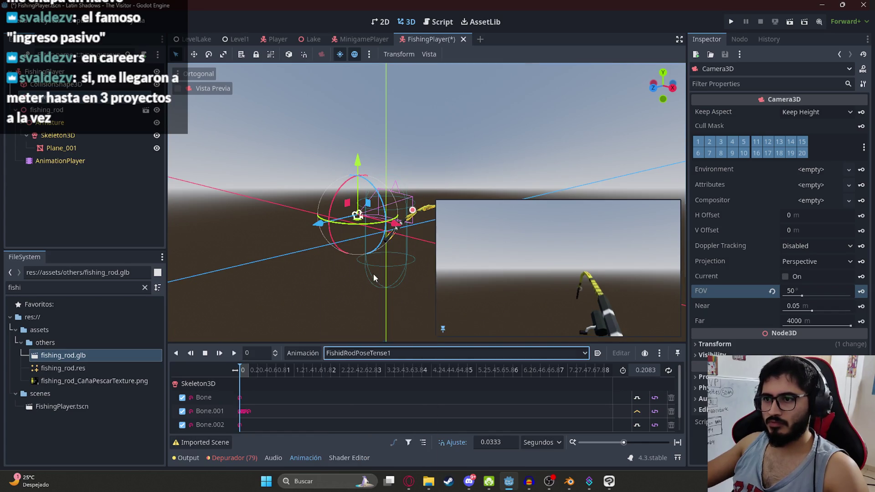
pyautogui.moveTo(247, 369); pyautogui.dragTo(146, 371)
pyautogui.hotkey('ctrl', 's')
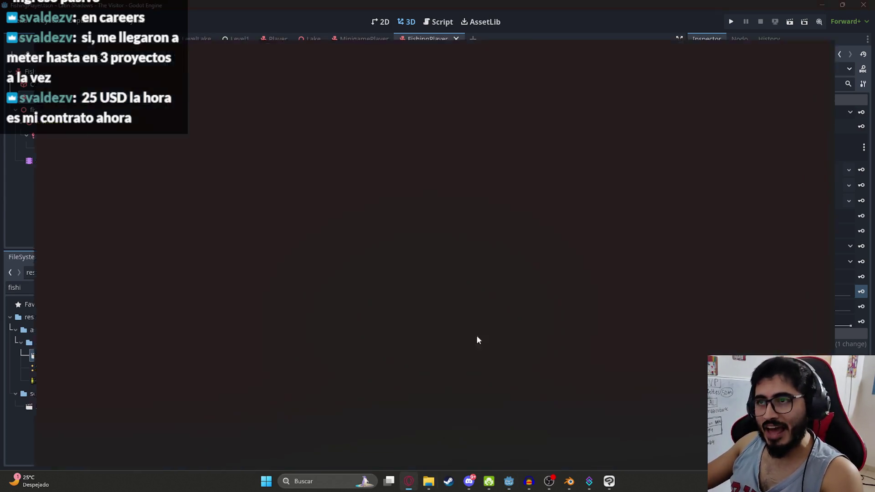
# - Edit the address-bar calculation into 25*6700*5*4*3 to get 10050000, then return to the page
pyautogui.click(671, 23)
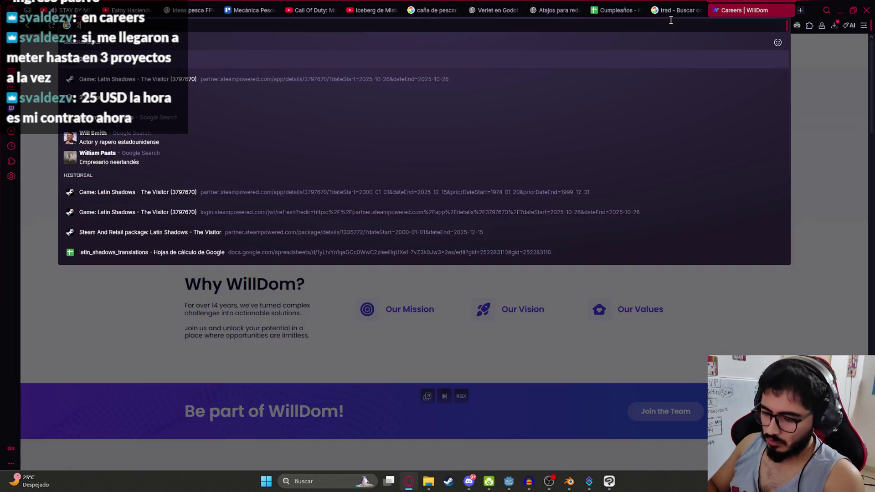
pyautogui.write('5*6')
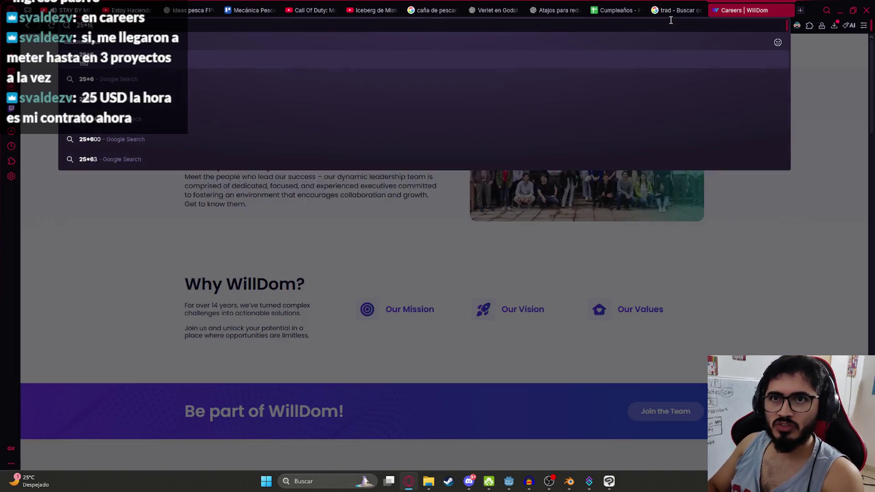
pyautogui.write('700')
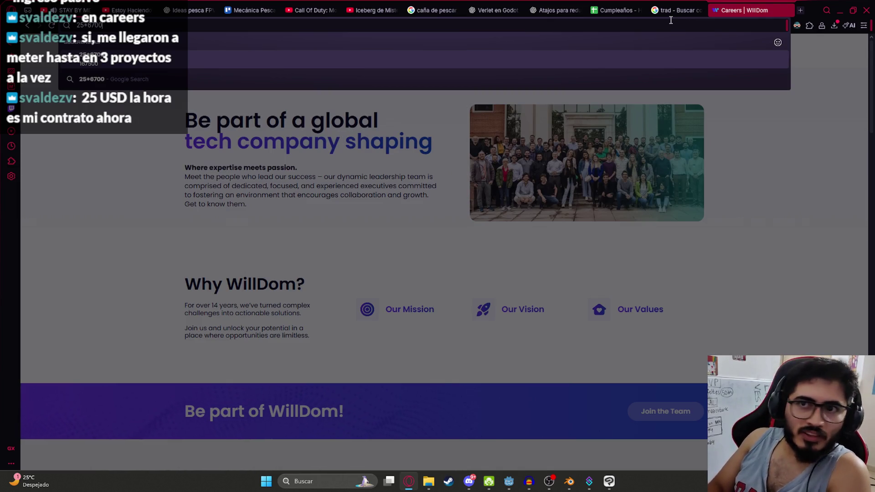
pyautogui.write('+')
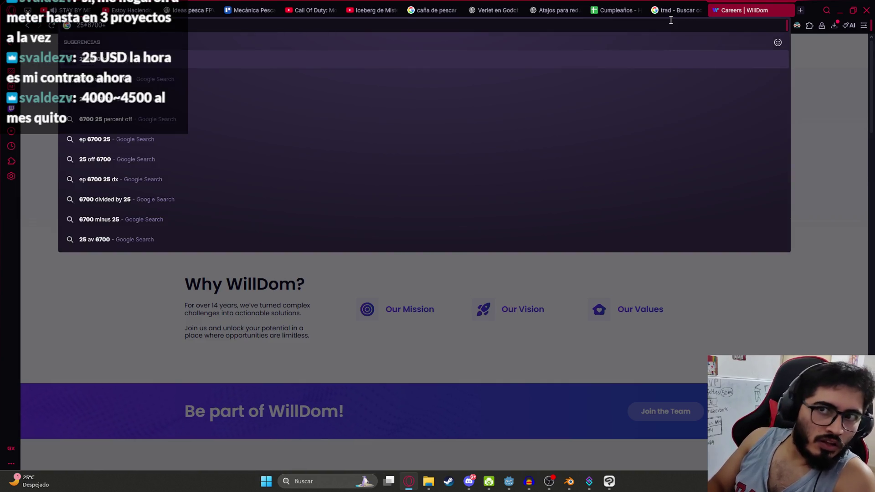
pyautogui.press('BackSpace')
pyautogui.write('*5')
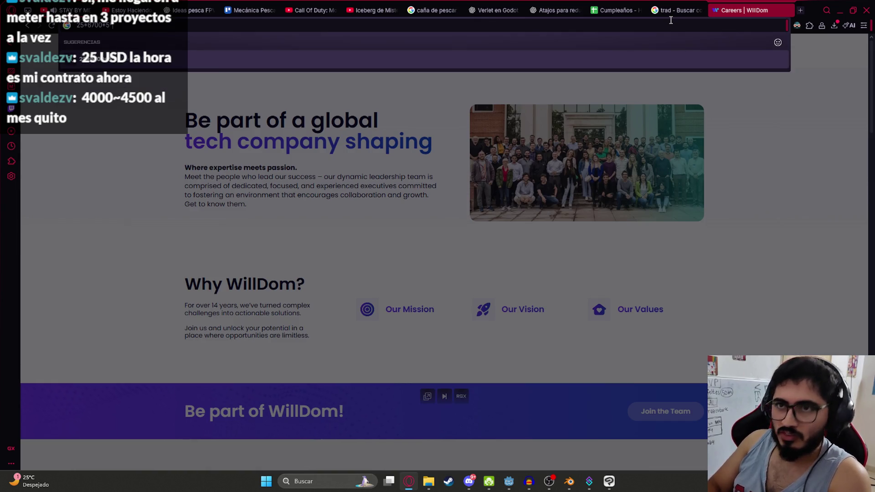
pyautogui.write('*4')
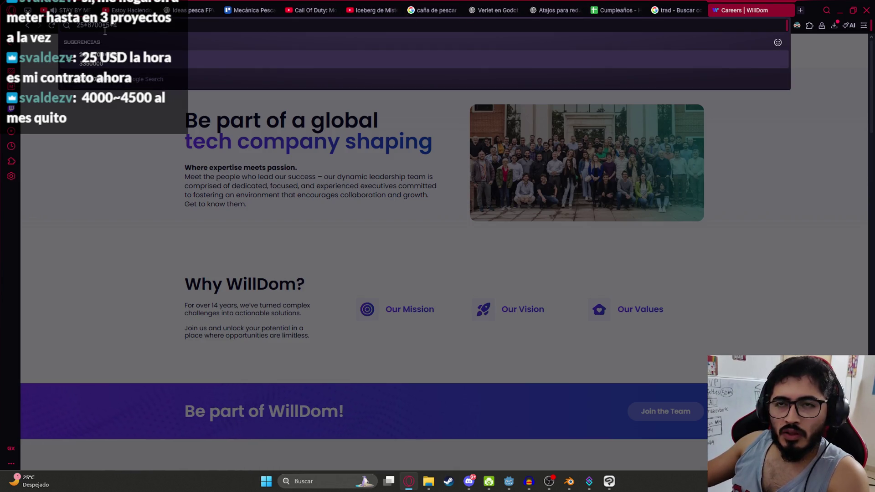
pyautogui.write('*')
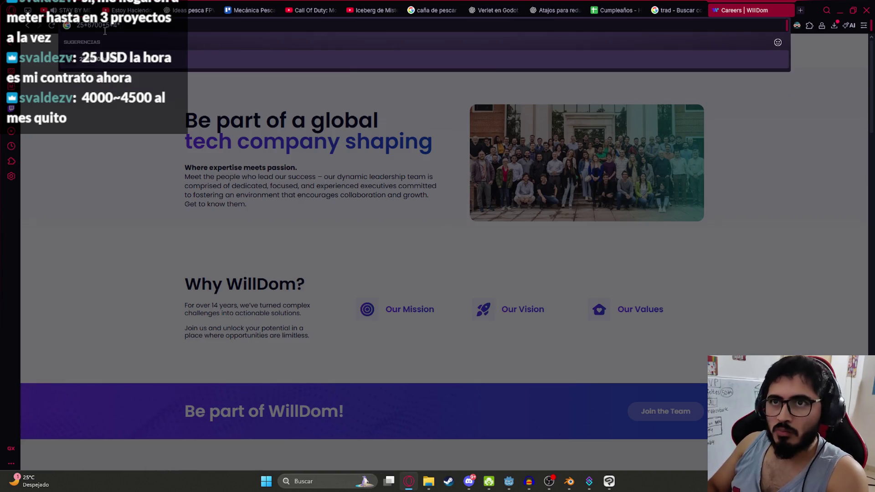
pyautogui.press('BackSpace')
pyautogui.press('BackSpace')
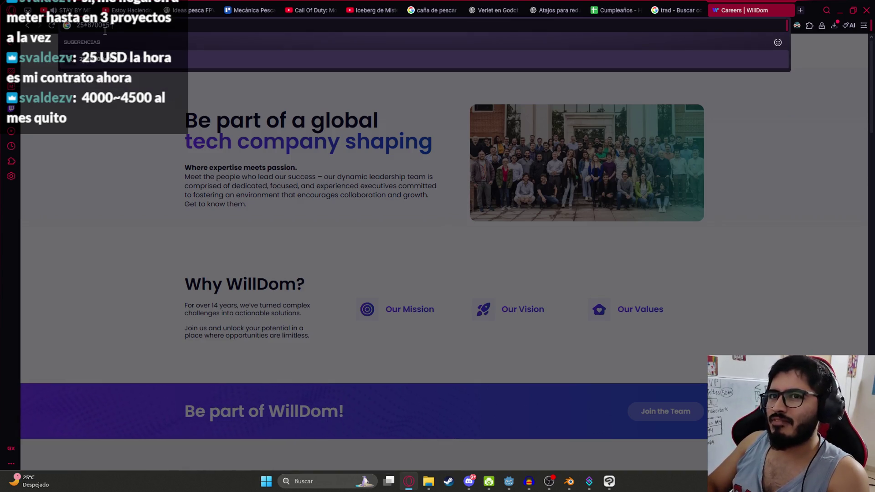
pyautogui.write('4*')
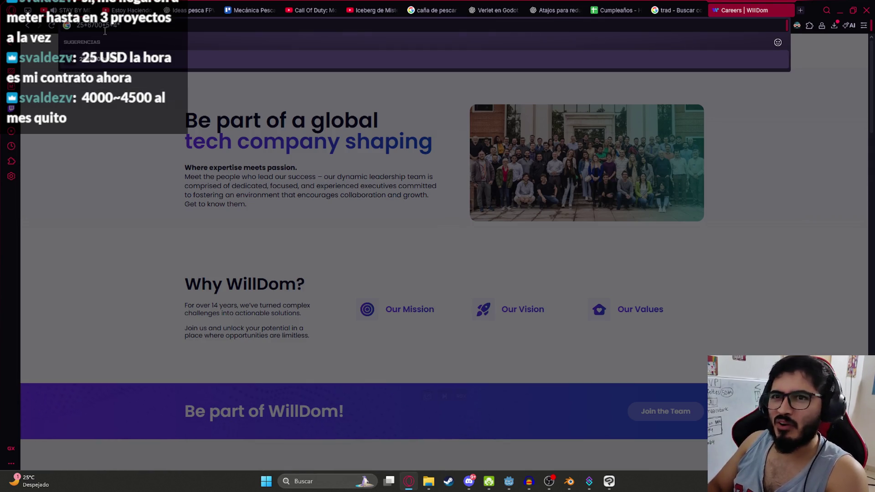
pyautogui.write('6')
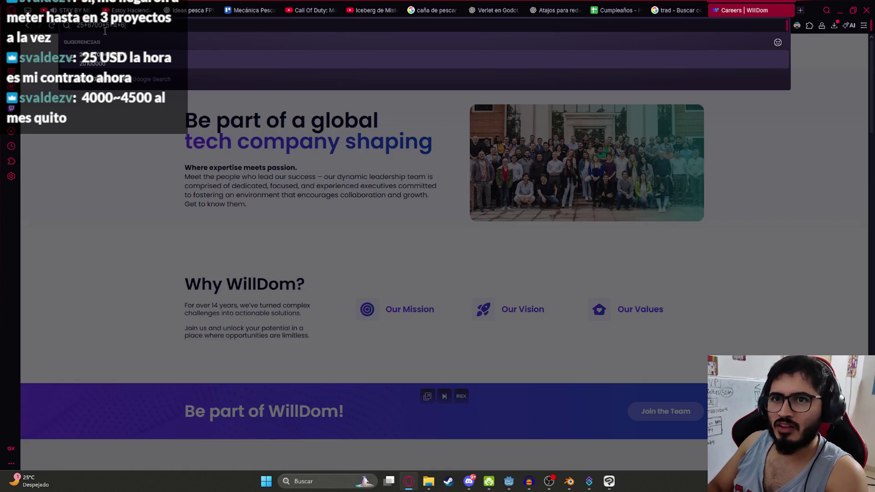
pyautogui.press('BackSpace')
pyautogui.write('3')
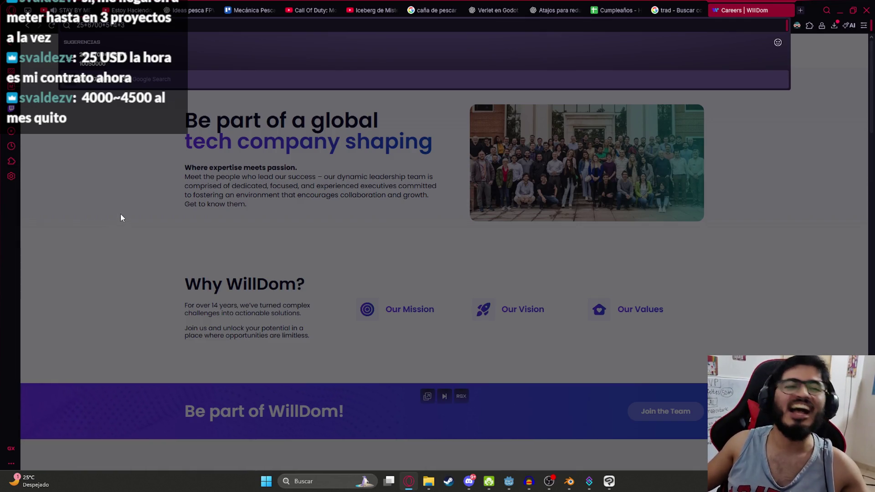
pyautogui.click(94, 245)
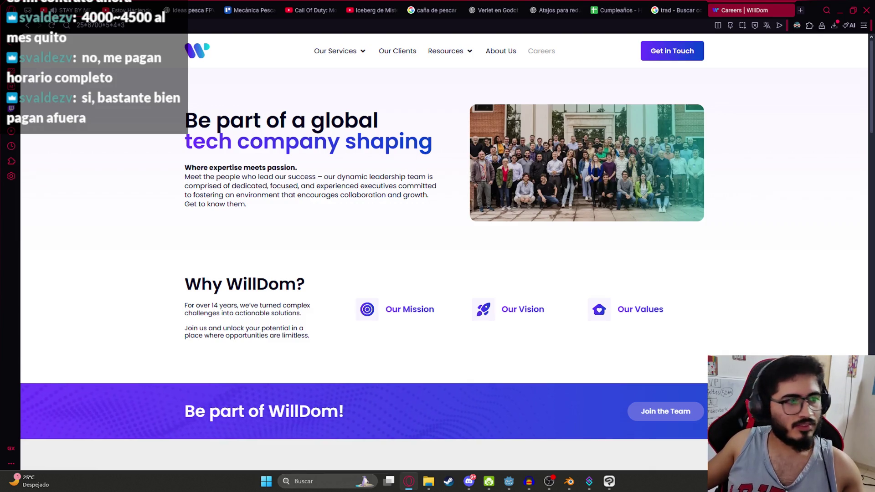
# - Switch via Blender back to Godot and move the rod animation to 0.1667 seconds
pyautogui.moveTo(444, 410)
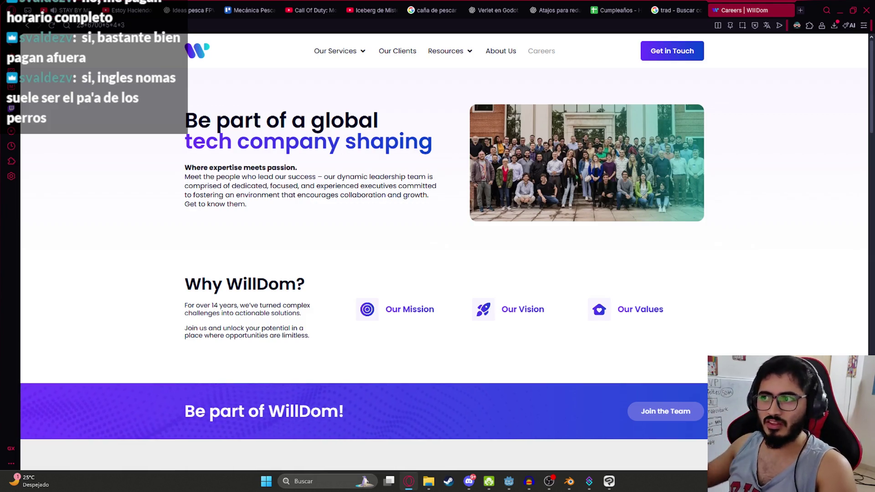
pyautogui.middleClick(340, 261)
pyautogui.click(340, 261)
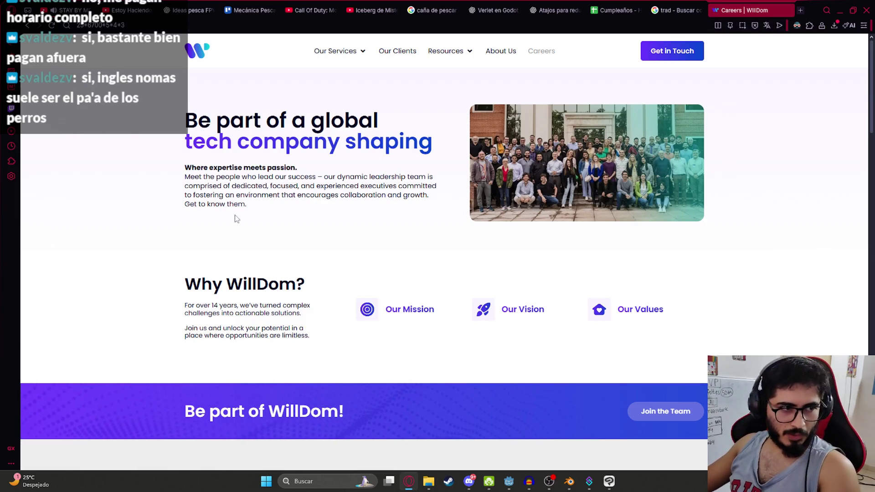
pyautogui.click(571, 482)
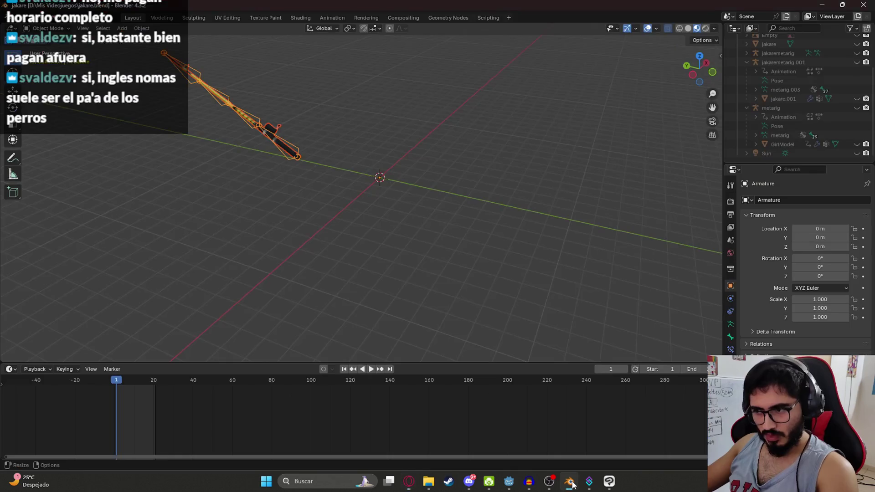
pyautogui.click(508, 482)
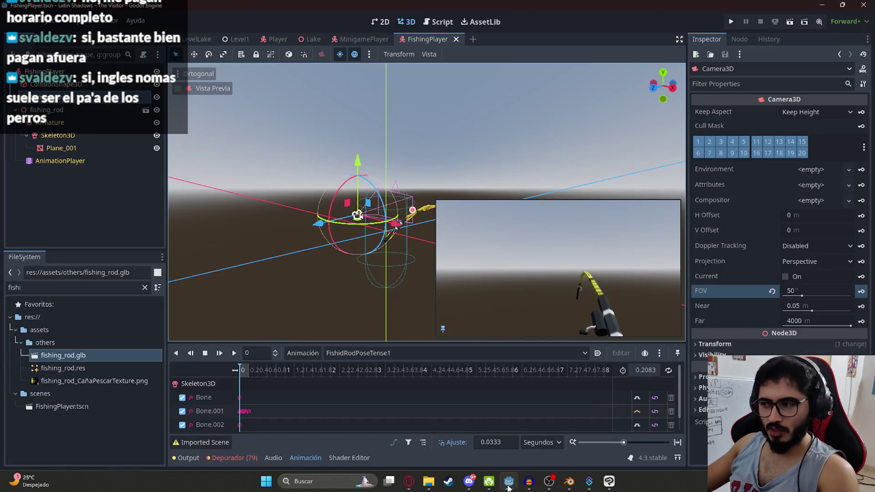
pyautogui.click(248, 372)
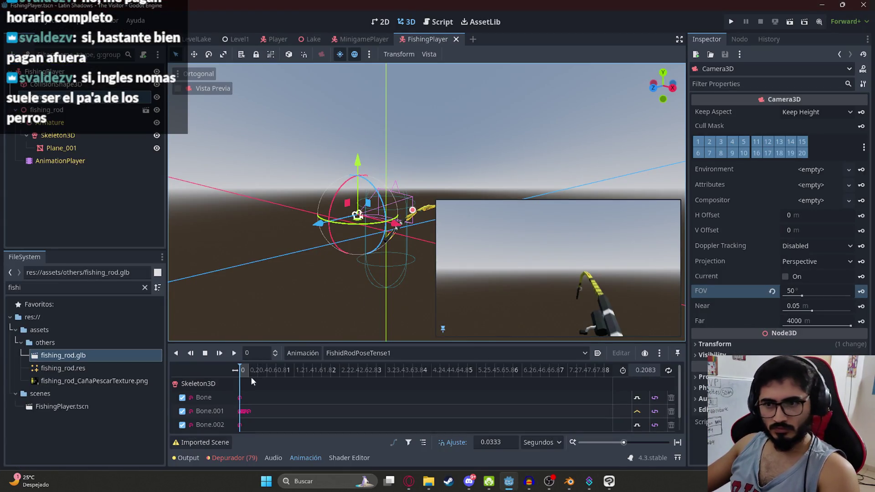
# - Scrub FishidRodPoseTense1 back to 0 and bring up the rod's animation list
pyautogui.moveTo(248, 381); pyautogui.dragTo(239, 381)
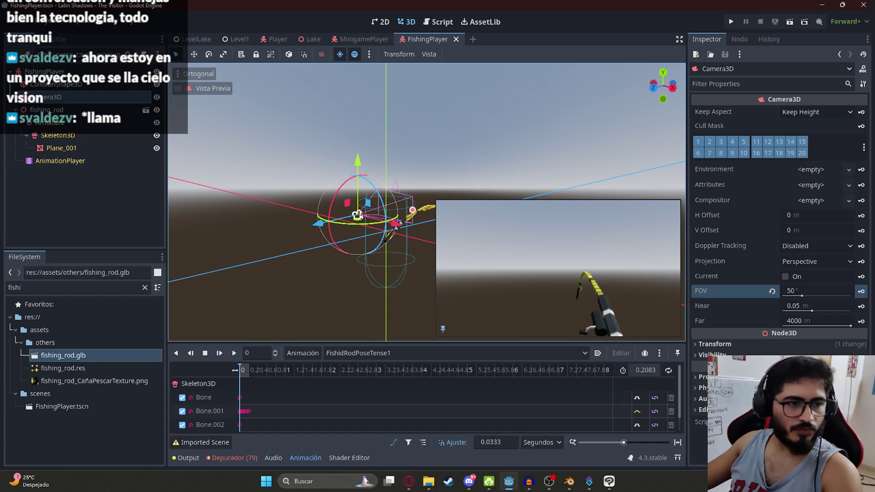
pyautogui.click(349, 353)
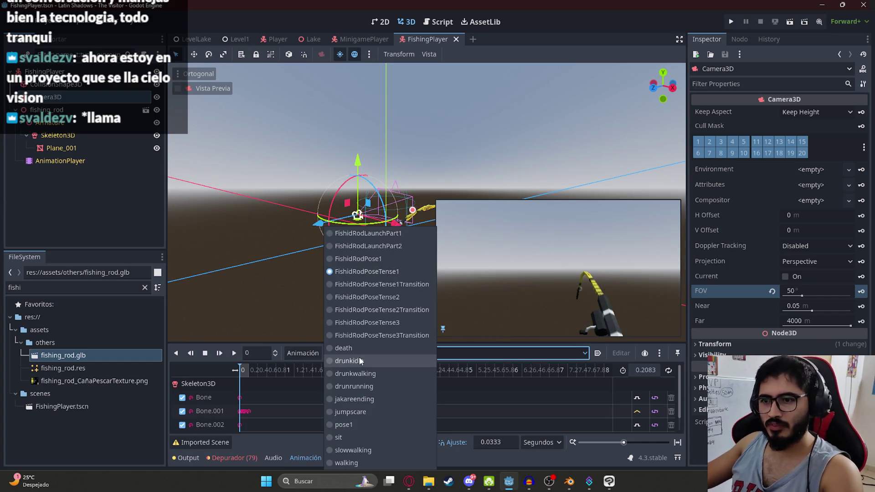
# - Preview FishidRodPoseTense3Transition from 0.1667 back to 0, then scrub FishidRodPoseTense3 to its end
pyautogui.click(378, 336)
pyautogui.click(248, 369)
pyautogui.moveTo(247, 369); pyautogui.dragTo(241, 369)
pyautogui.click(342, 353)
pyautogui.click(357, 322)
pyautogui.moveTo(247, 370); pyautogui.dragTo(317, 369)
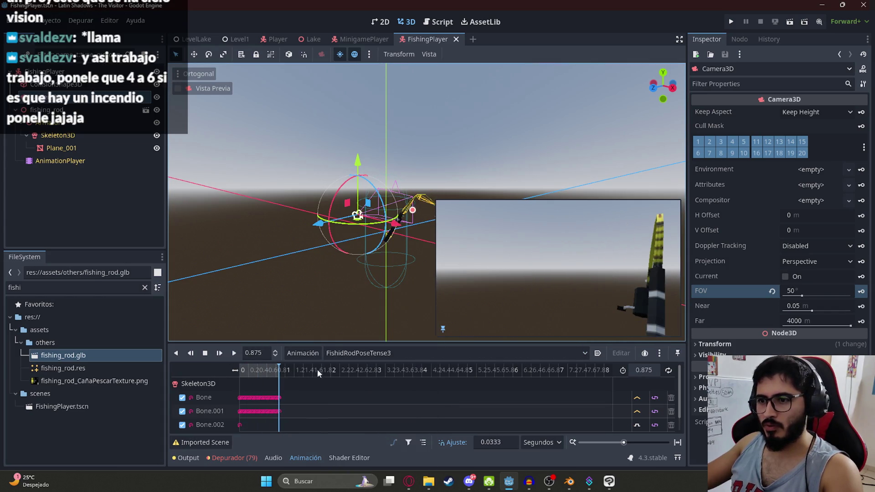
# - Preview the FishidRodPoseTense2Transition pose, then switch to FishidRodPoseTense2
pyautogui.click(347, 354)
pyautogui.click(360, 308)
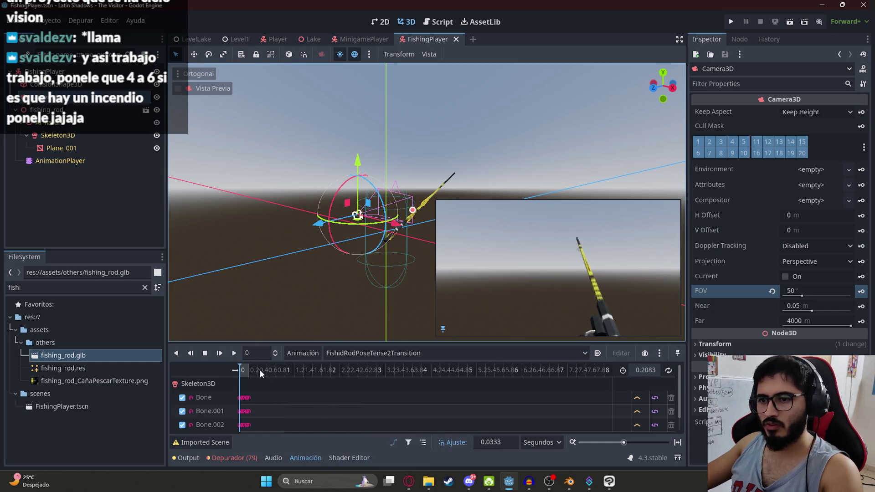
pyautogui.moveTo(259, 370); pyautogui.dragTo(248, 373)
pyautogui.click(360, 353)
pyautogui.click(366, 296)
# - Scrub FishidRodPoseTense1Transition to 0.2083 seconds, then return to FishidRodPoseTense1
pyautogui.click(330, 355)
pyautogui.click(371, 287)
pyautogui.moveTo(243, 372)
pyautogui.mouseDown()
pyautogui.moveTo(275, 376)
pyautogui.moveTo(223, 374)
pyautogui.mouseUp()
pyautogui.click(351, 353)
pyautogui.click(369, 273)
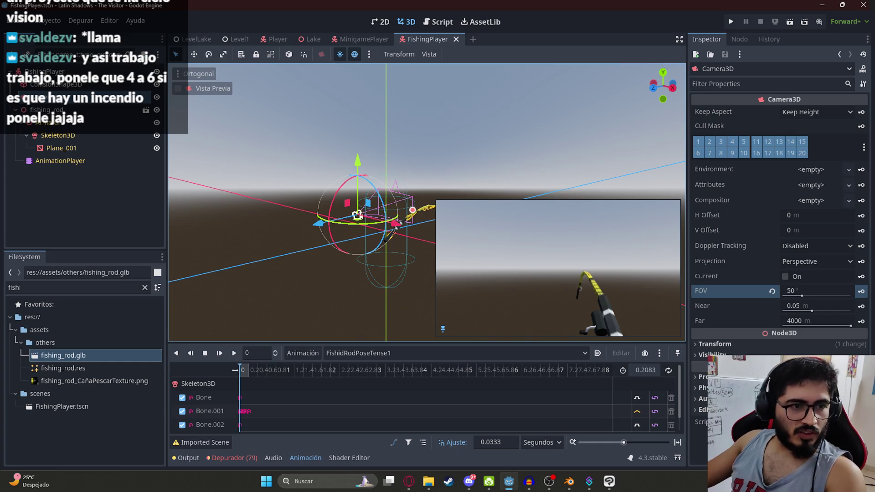
# - Switch to the WillDom careers page in Opera GX and select its heading and paragraph
pyautogui.hotkey('alt', 'Tab')
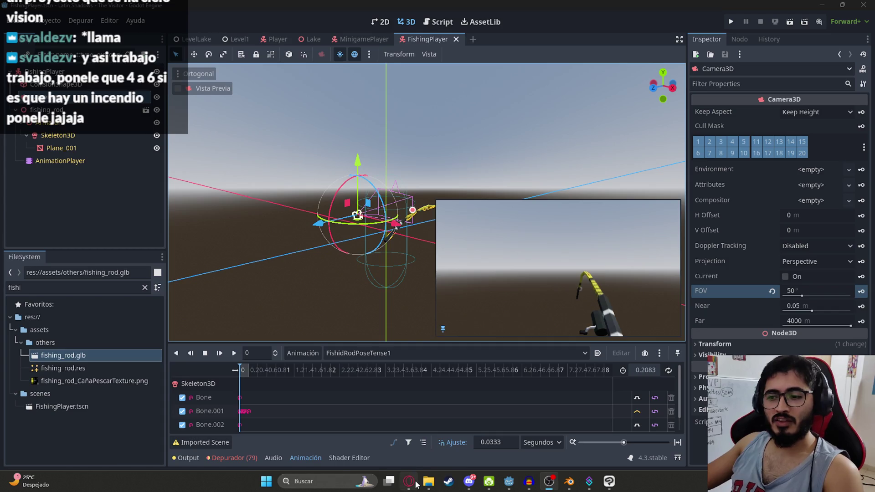
pyautogui.click(409, 481)
pyautogui.moveTo(254, 115); pyautogui.dragTo(403, 212)
# - Select and deselect the careers page paragraphs, then bring Blender's jakare.blend to the front
pyautogui.click(416, 253)
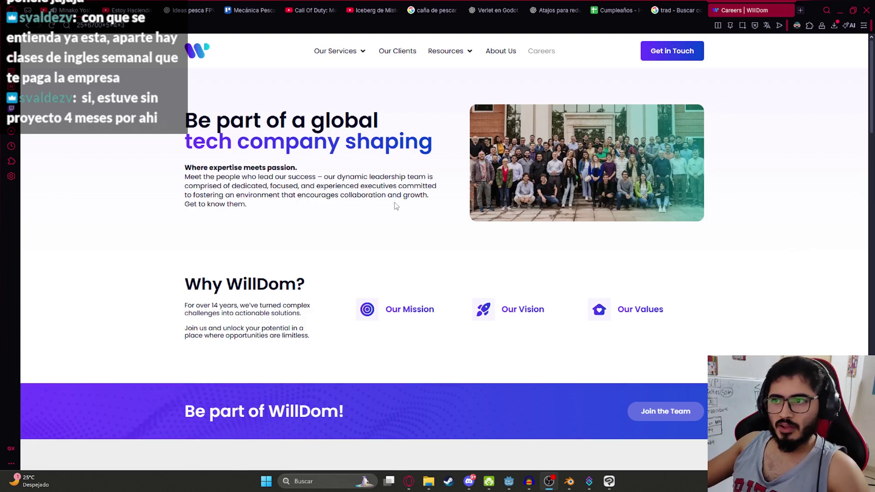
pyautogui.tripleClick(241, 219)
pyautogui.click(242, 219)
pyautogui.moveTo(273, 221)
pyautogui.mouseDown()
pyautogui.moveTo(186, 180)
pyautogui.moveTo(181, 167)
pyautogui.mouseUp()
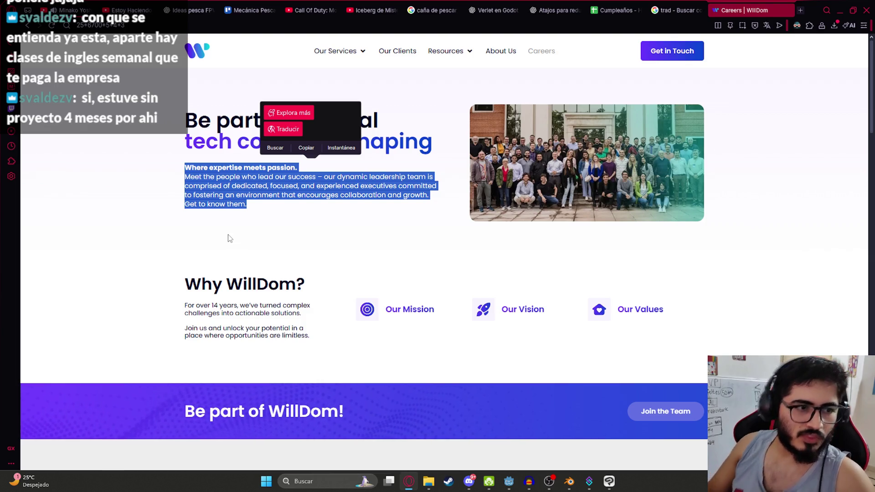
pyautogui.click(322, 211)
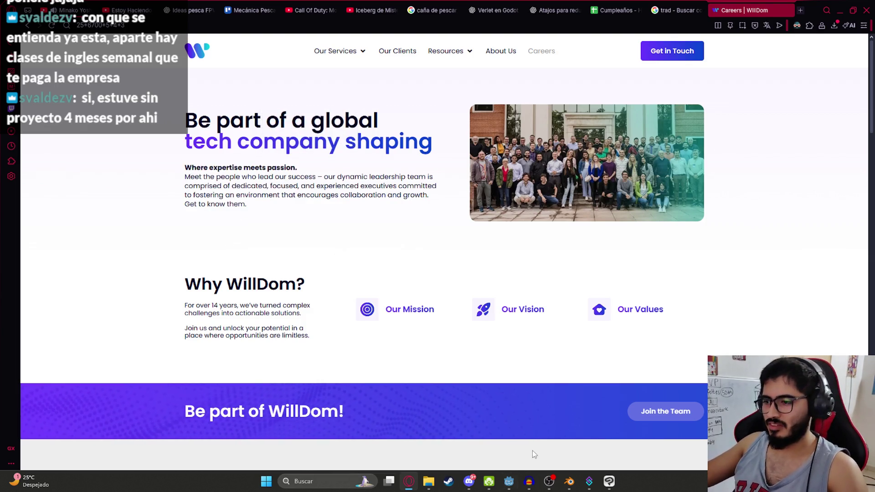
pyautogui.click(573, 485)
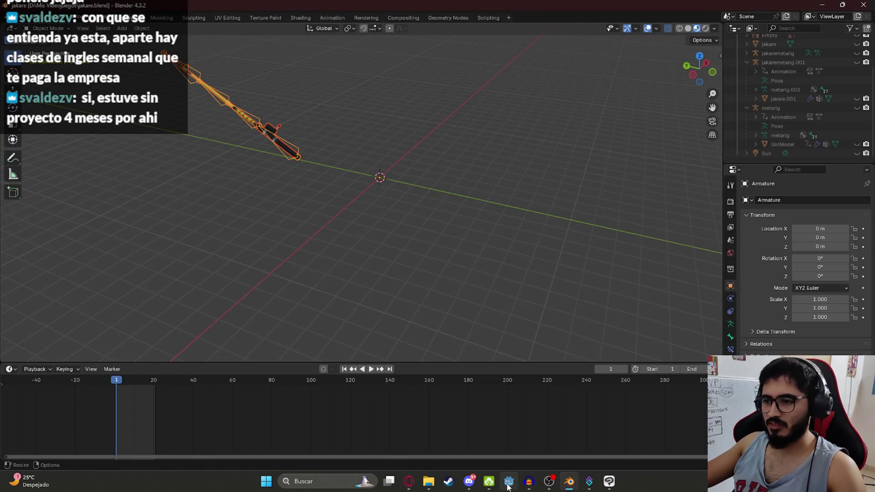
# - In Blender's Animation workspace, select all rod bones and set the playhead to frame 0
pyautogui.click(509, 482)
pyautogui.click(569, 481)
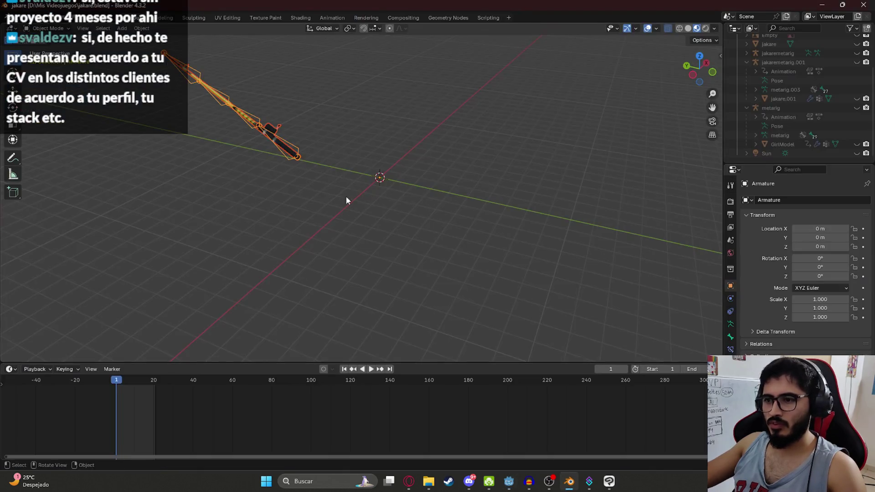
pyautogui.click(332, 18)
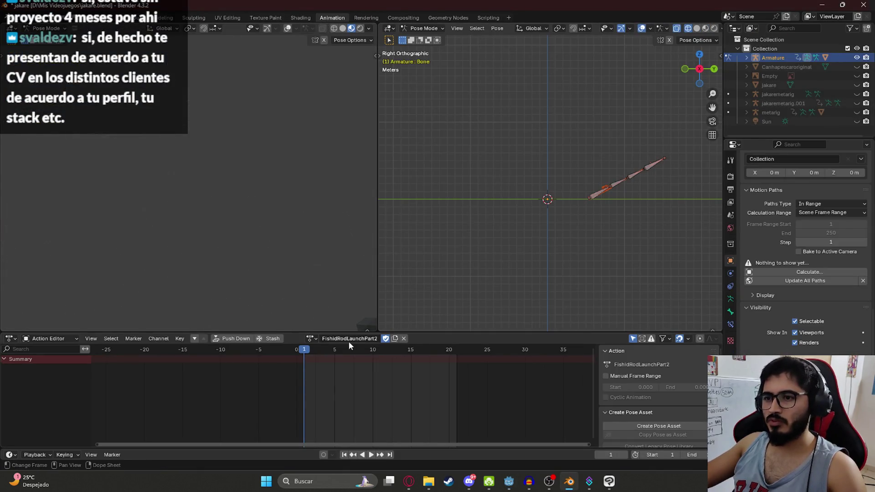
pyautogui.scroll(2, 579, 392)
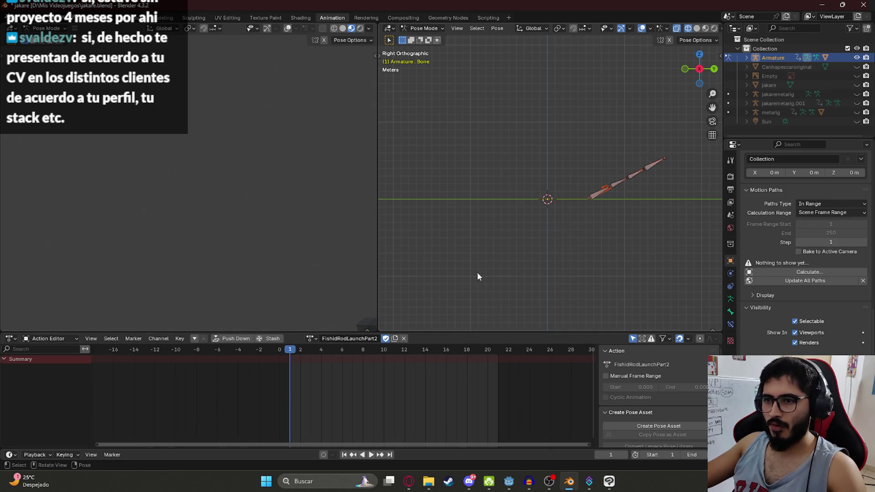
pyautogui.press('a')
pyautogui.scroll(5, 619, 197)
pyautogui.moveTo(309, 350)
pyautogui.mouseDown()
pyautogui.moveTo(346, 350)
pyautogui.moveTo(313, 338)
pyautogui.moveTo(280, 350)
pyautogui.mouseUp()
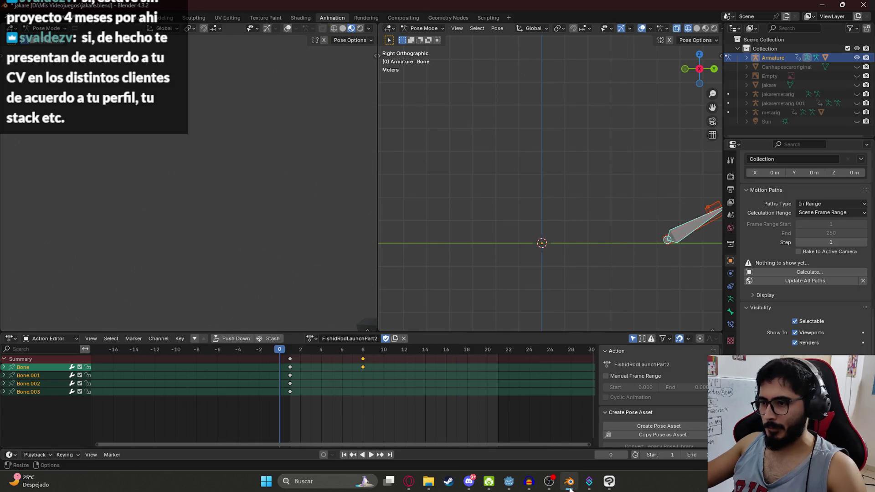
pyautogui.hotkey('alt', 'Tab')
# - Set FishidRodLaunchPart1's loop mode to Linear in fishing_rod.glb's import settings and reimport
pyautogui.doubleClick(89, 353)
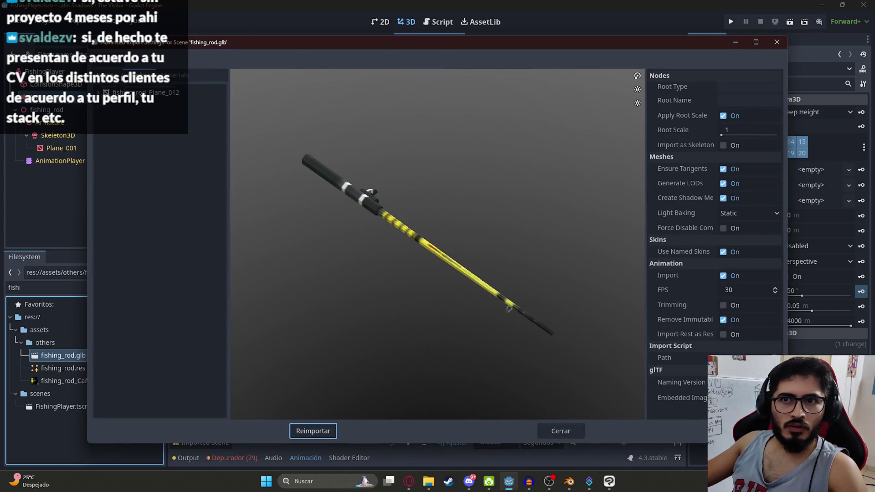
pyautogui.click(139, 169)
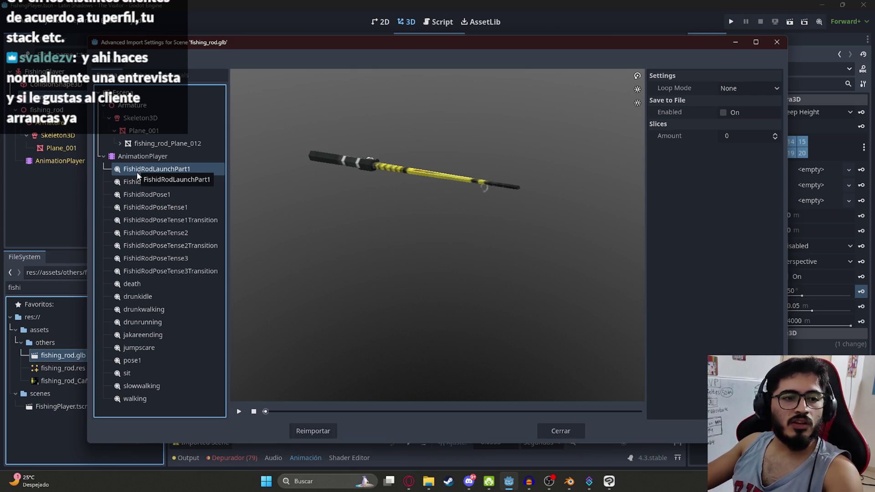
pyautogui.click(777, 88)
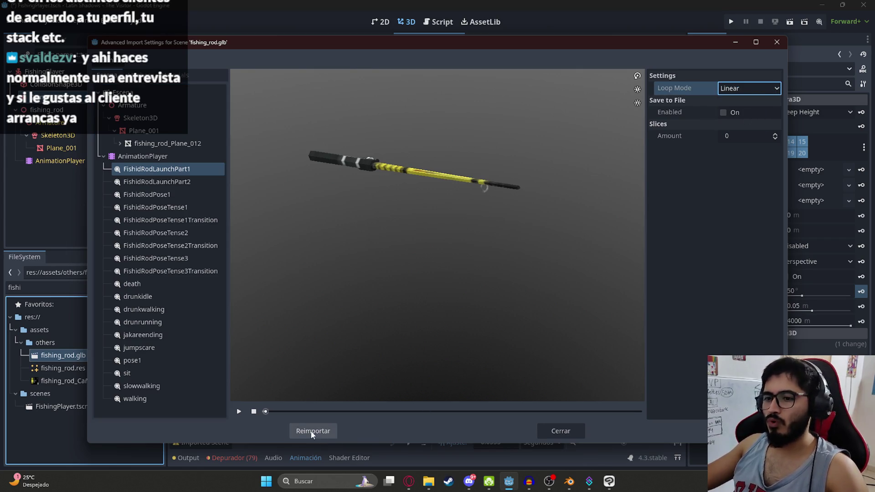
pyautogui.click(313, 431)
pyautogui.doubleClick(67, 354)
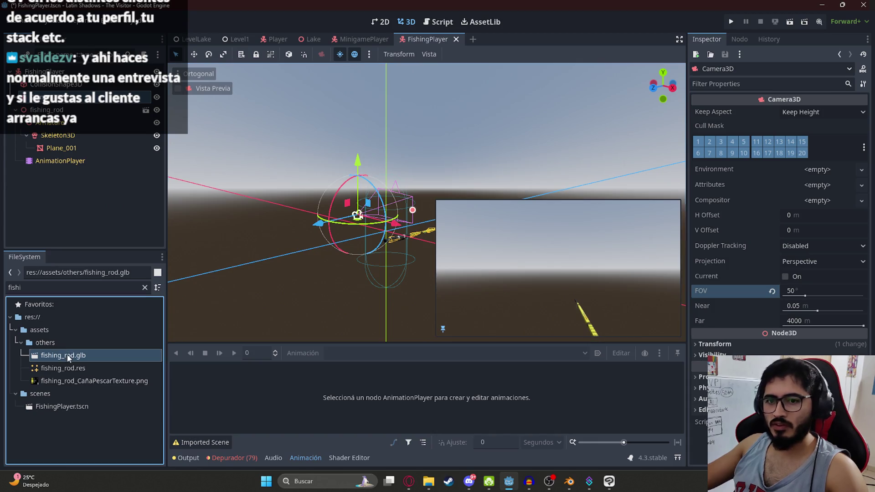
# - Set FishidRodLaunchPart2 and FishidRodPose1 to loop linearly
pyautogui.click(146, 172)
pyautogui.click(150, 181)
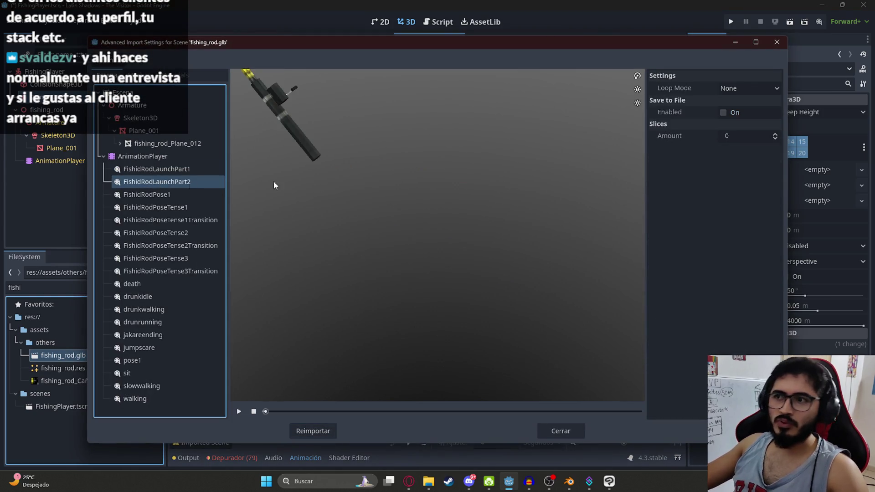
pyautogui.click(735, 94)
pyautogui.click(734, 112)
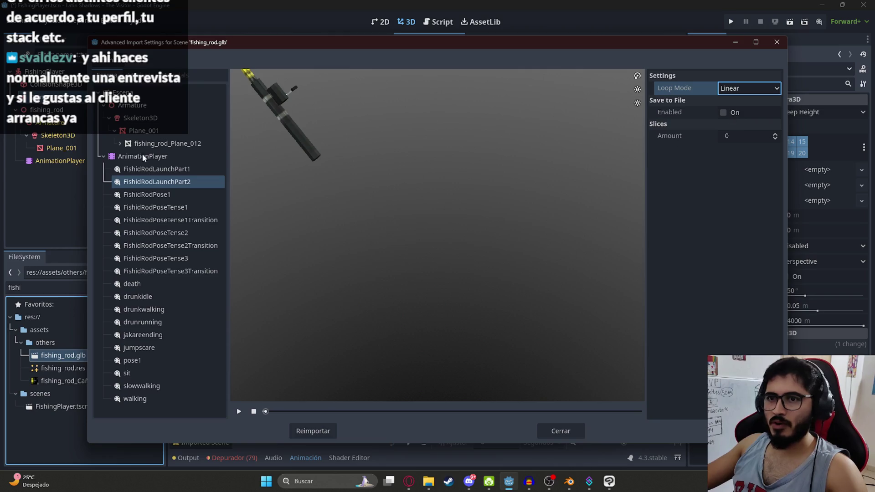
pyautogui.click(154, 195)
pyautogui.click(751, 89)
pyautogui.click(738, 114)
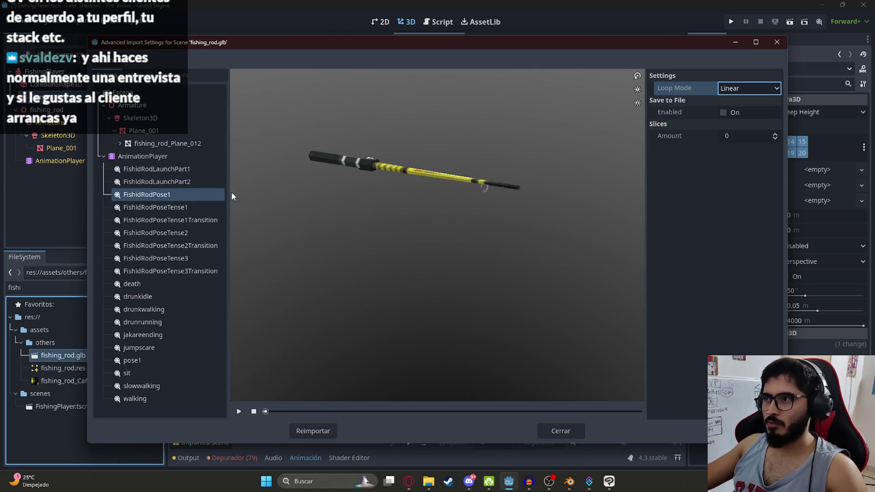
# - Set FishidRodPoseTense1, FishidRodPoseTense1Transition and FishidRodPoseTense2 to loop linearly
pyautogui.click(164, 208)
pyautogui.click(750, 88)
pyautogui.click(734, 112)
pyautogui.click(170, 220)
pyautogui.click(755, 94)
pyautogui.click(739, 115)
pyautogui.click(152, 233)
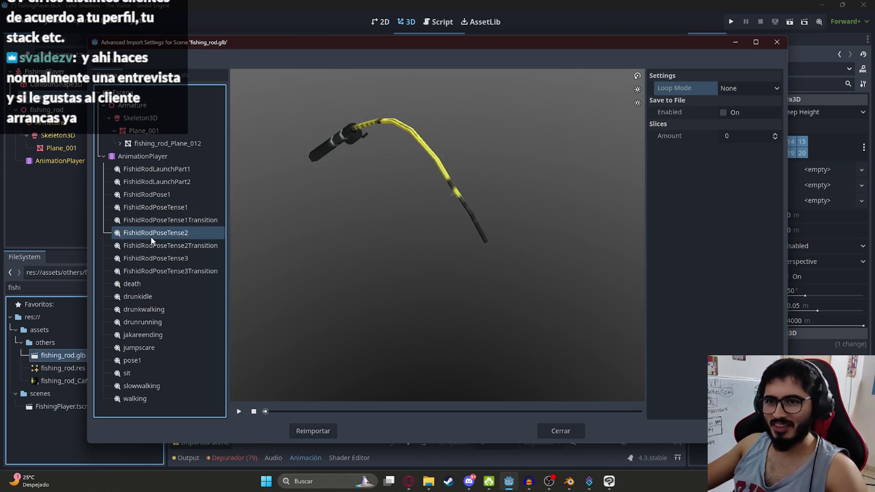
pyautogui.click(736, 91)
pyautogui.click(735, 115)
# - Set FishidRodPoseTense2Transition, FishidRodPoseTense3 and FishidRodPoseTense3Transition to loop linearly
pyautogui.click(178, 246)
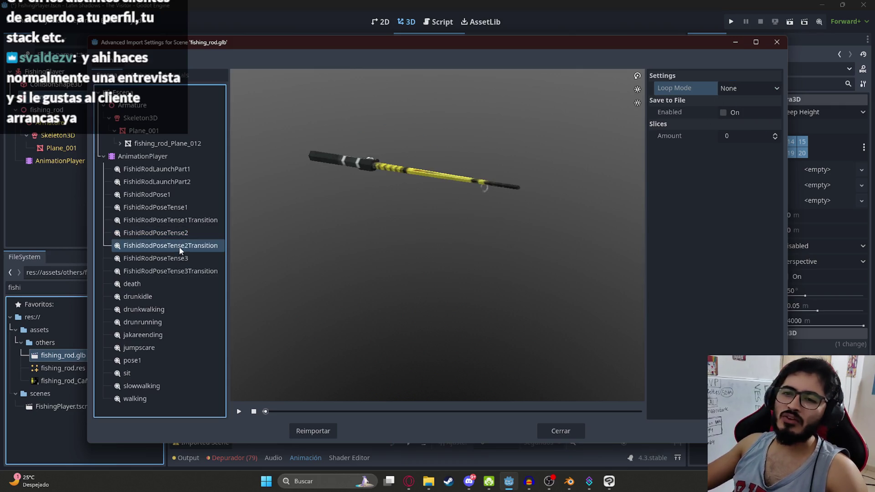
pyautogui.click(747, 90)
pyautogui.click(743, 114)
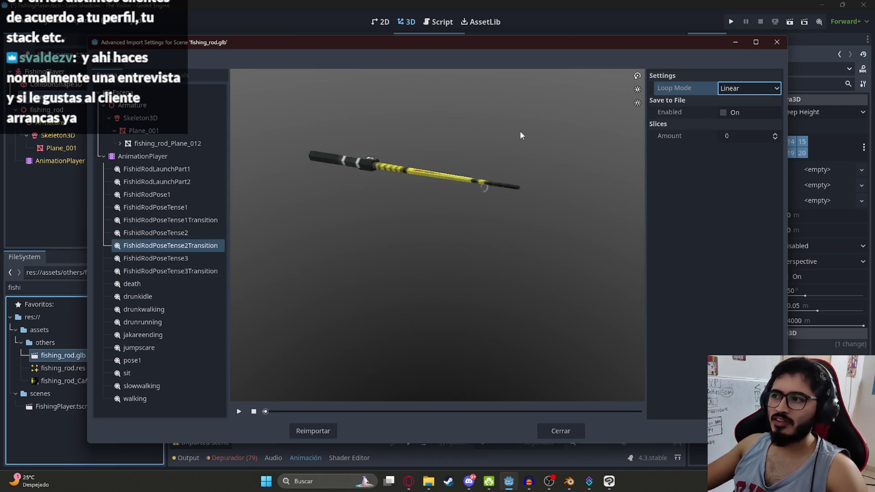
pyautogui.click(182, 259)
pyautogui.click(747, 89)
pyautogui.click(736, 113)
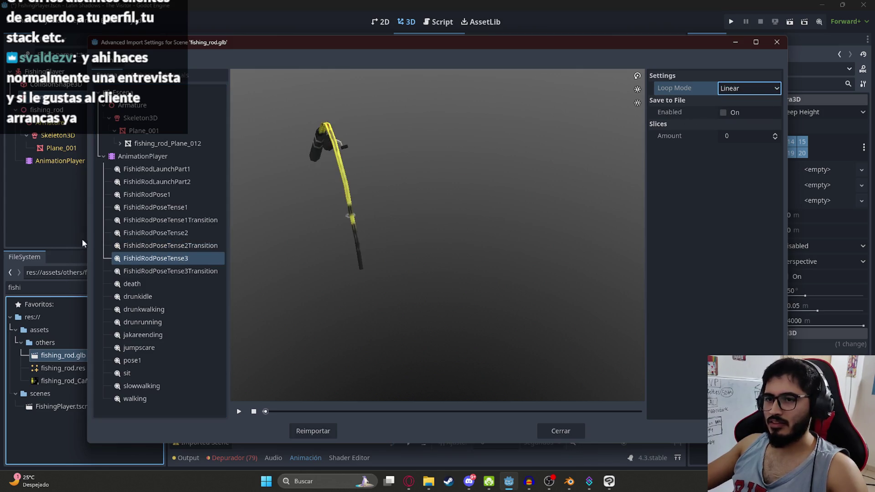
pyautogui.click(200, 271)
pyautogui.click(747, 88)
pyautogui.click(736, 113)
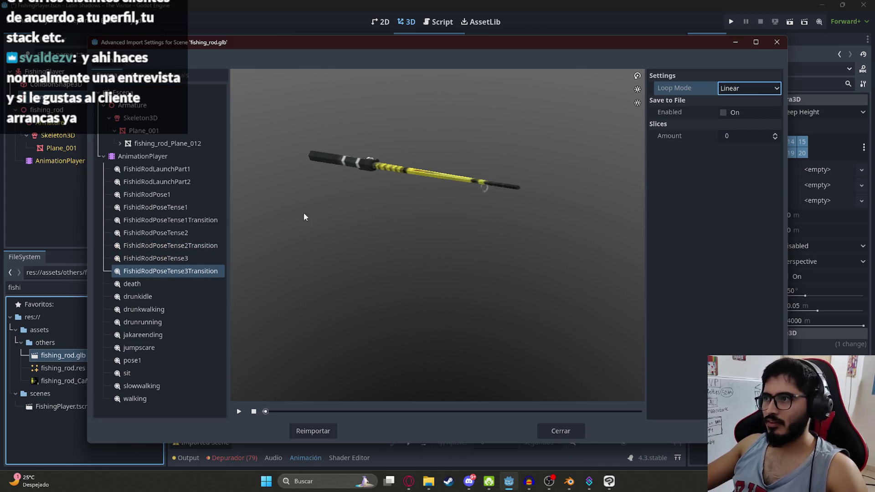
# - Set the death, drunkidle and drunkwalking animations to loop linearly
pyautogui.click(168, 220)
pyautogui.click(133, 284)
pyautogui.click(747, 88)
pyautogui.click(729, 113)
pyautogui.click(169, 296)
pyautogui.click(747, 89)
pyautogui.click(742, 115)
pyautogui.click(144, 309)
pyautogui.click(743, 90)
pyautogui.click(741, 115)
pyautogui.click(155, 321)
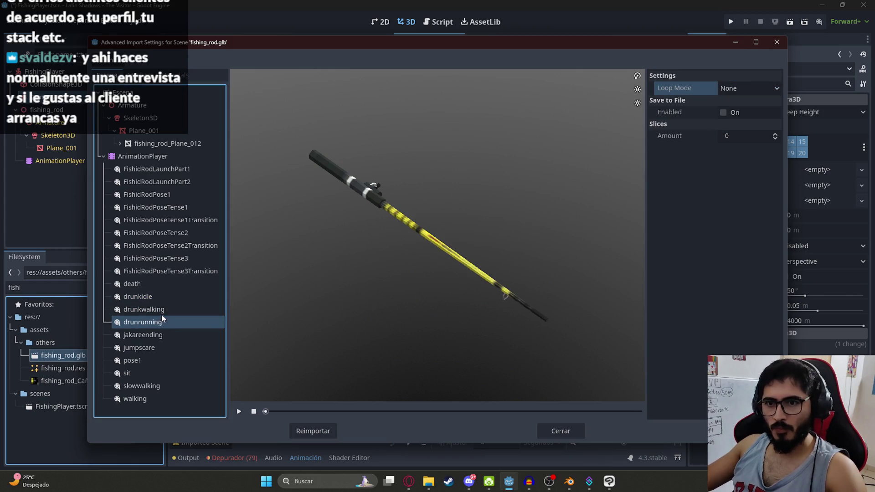
# - Review the pose animations' loop settings and keep FishidRodLaunchPart1 on Linear
pyautogui.click(167, 271)
pyautogui.click(177, 233)
pyautogui.click(179, 219)
pyautogui.click(177, 207)
pyautogui.click(176, 195)
pyautogui.click(180, 181)
pyautogui.click(182, 169)
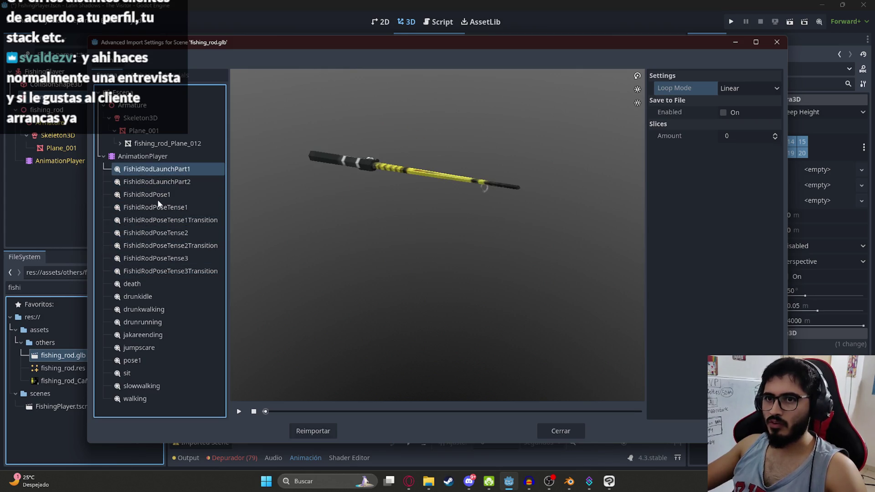
pyautogui.click(754, 89)
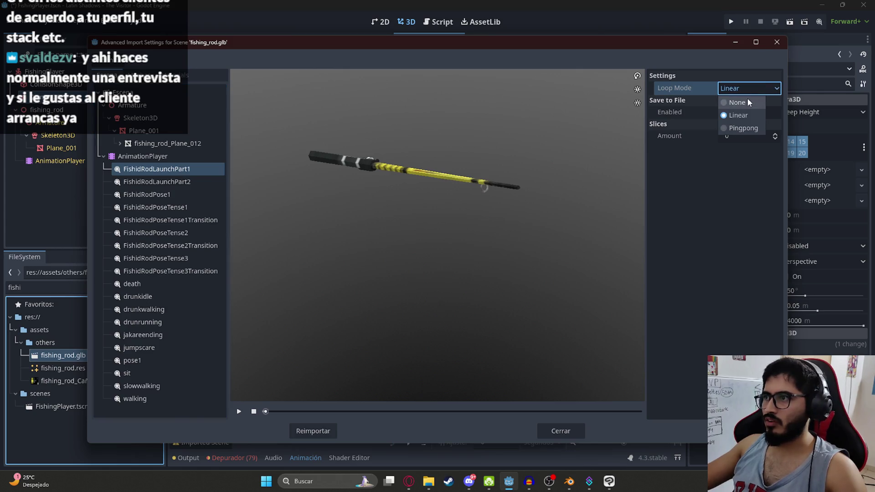
pyautogui.click(747, 98)
# - Confirm Linear looping on FishidRodLaunchPart2, FishidRodPose1 and FishidRodPoseTense1Transition
pyautogui.click(186, 183)
pyautogui.click(751, 87)
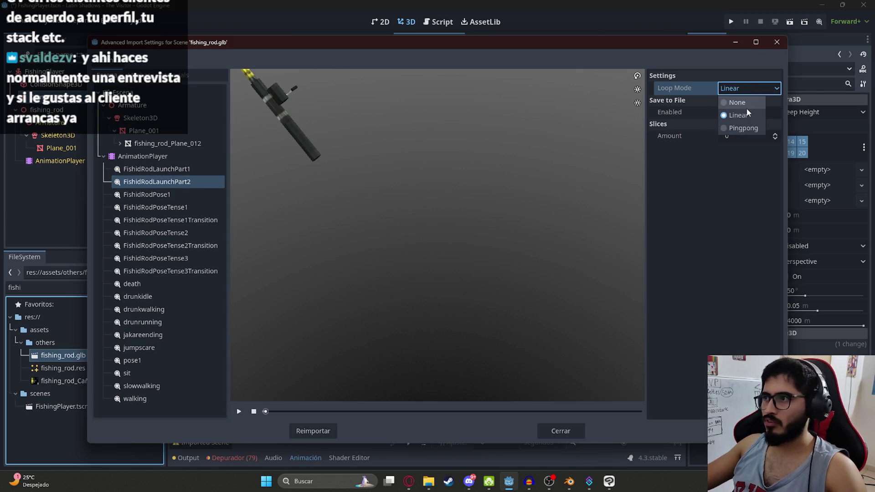
pyautogui.click(741, 108)
pyautogui.click(190, 196)
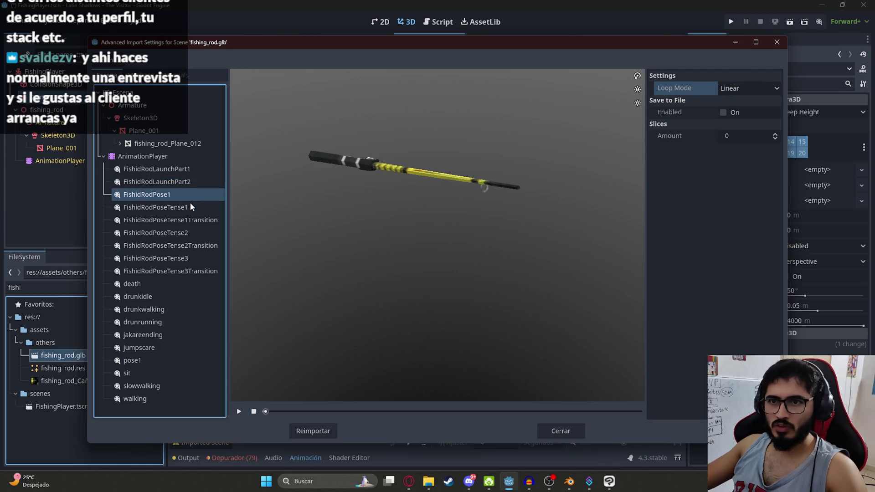
pyautogui.click(750, 90)
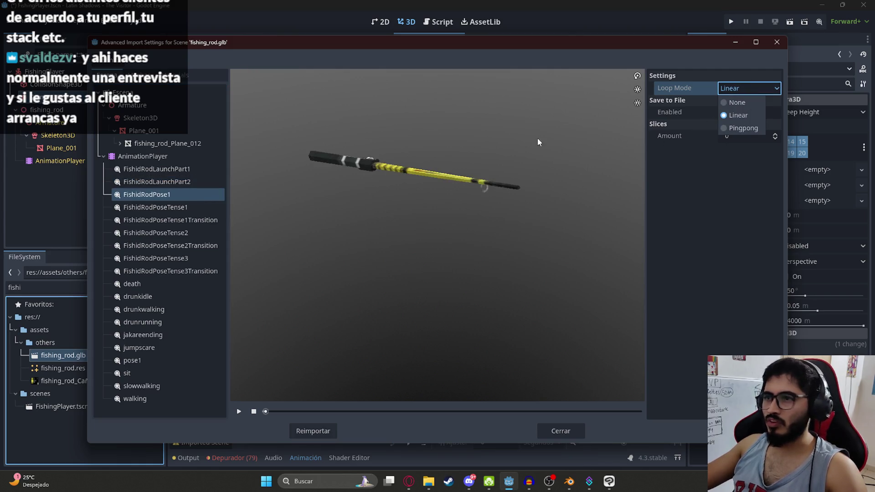
pyautogui.click(182, 190)
pyautogui.click(181, 203)
pyautogui.click(190, 220)
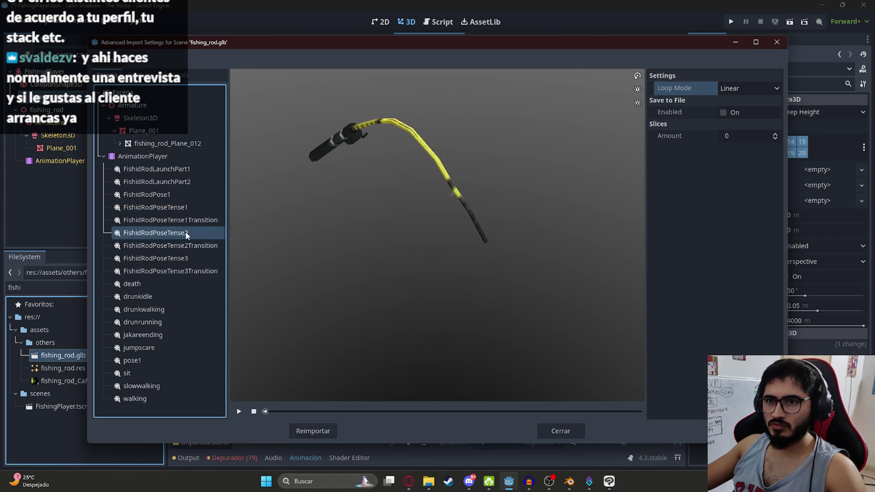
pyautogui.click(776, 89)
pyautogui.click(731, 101)
# - Keep both Tense2 and Tense3 transitions Linear, recheck the Tense poses, and reimport fishing_rod.glb
pyautogui.click(211, 245)
pyautogui.click(745, 84)
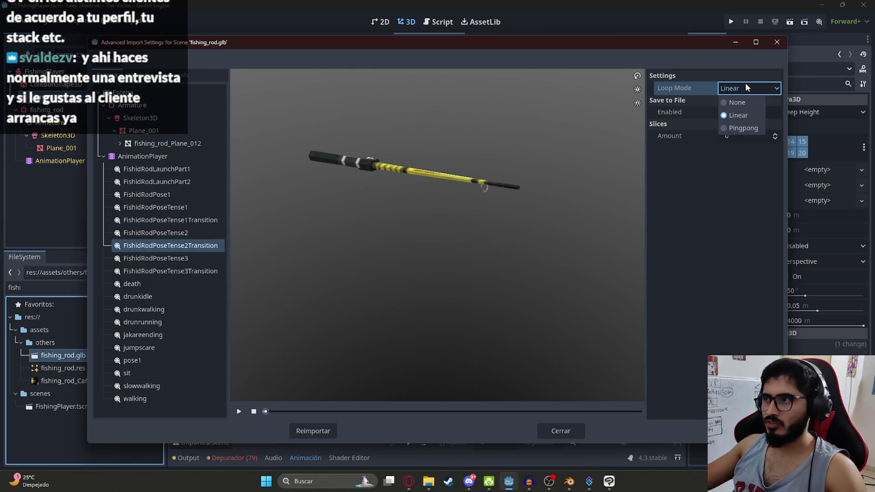
pyautogui.click(742, 97)
pyautogui.click(198, 271)
pyautogui.click(724, 88)
pyautogui.click(729, 100)
pyautogui.click(154, 258)
pyautogui.click(190, 232)
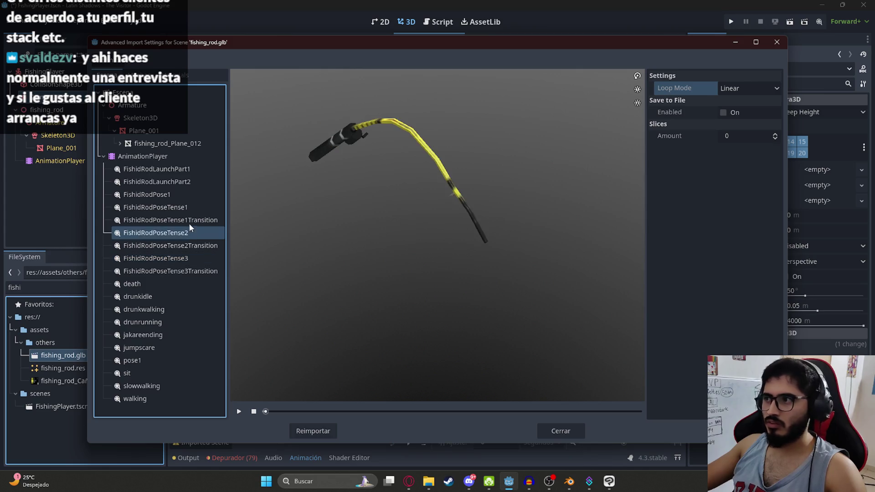
pyautogui.click(186, 208)
pyautogui.click(310, 431)
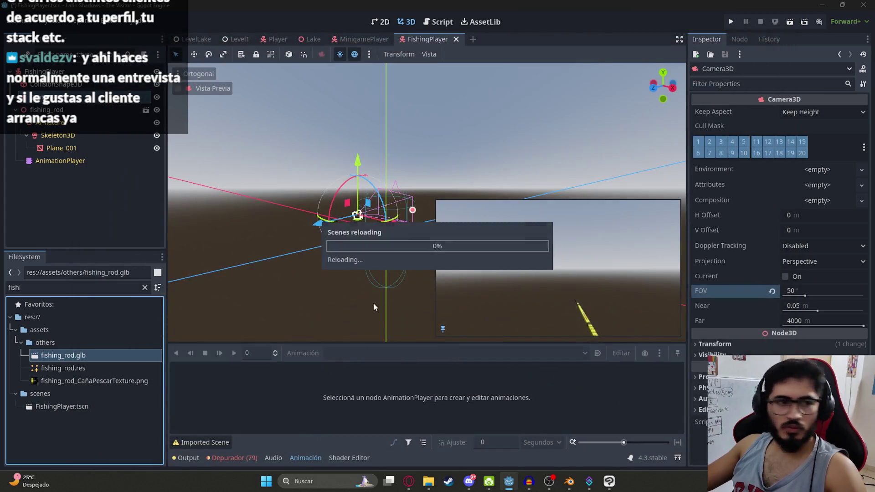
# - Save the FishingPlayer scene with Ctrl+S once the reimported rod has reloaded
pyautogui.hotkey('ctrl', 's')
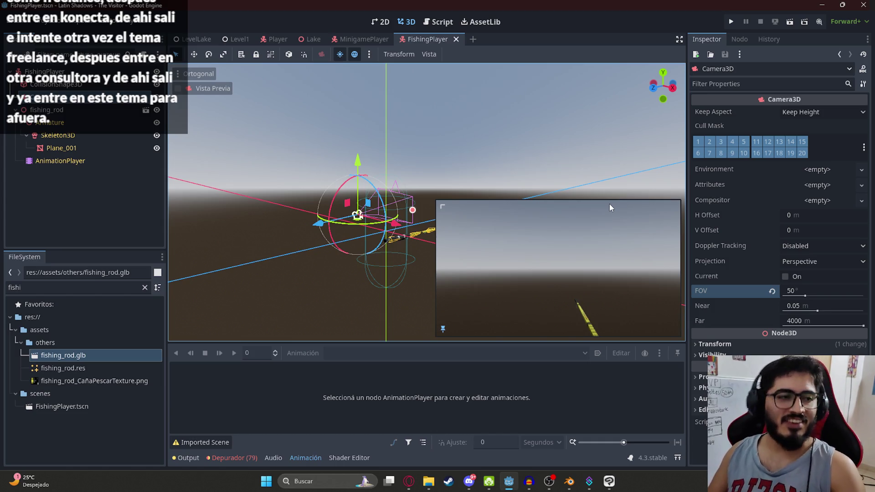
# - Save the scene, then select the Skeleton3D, fishing_rod and AnimationPlayer nodes in turn
pyautogui.moveTo(460, 159)
pyautogui.mouseDown()
pyautogui.moveTo(437, 163)
pyautogui.moveTo(361, 208)
pyautogui.moveTo(395, 196)
pyautogui.moveTo(275, 168)
pyautogui.moveTo(333, 203)
pyautogui.moveTo(276, 200)
pyautogui.moveTo(379, 195)
pyautogui.moveTo(346, 191)
pyautogui.mouseUp()
pyautogui.hotkey('ctrl', 's')
pyautogui.click(68, 136)
pyautogui.click(68, 110)
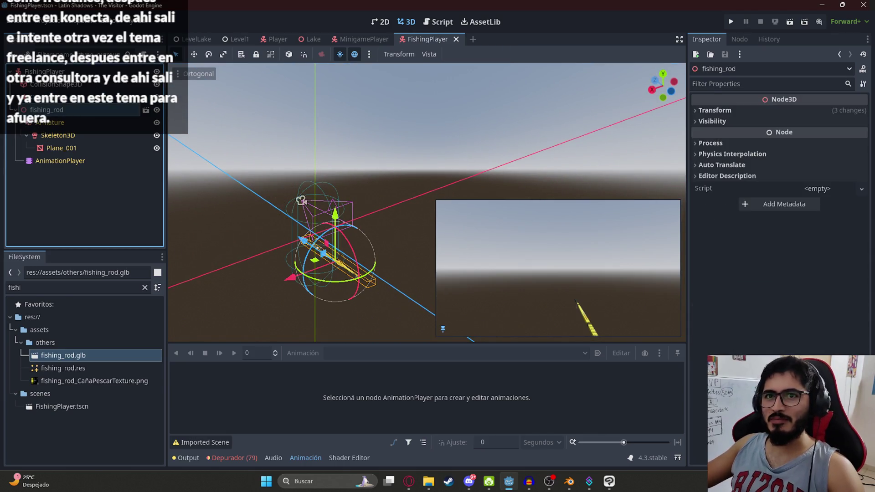
pyautogui.click(63, 162)
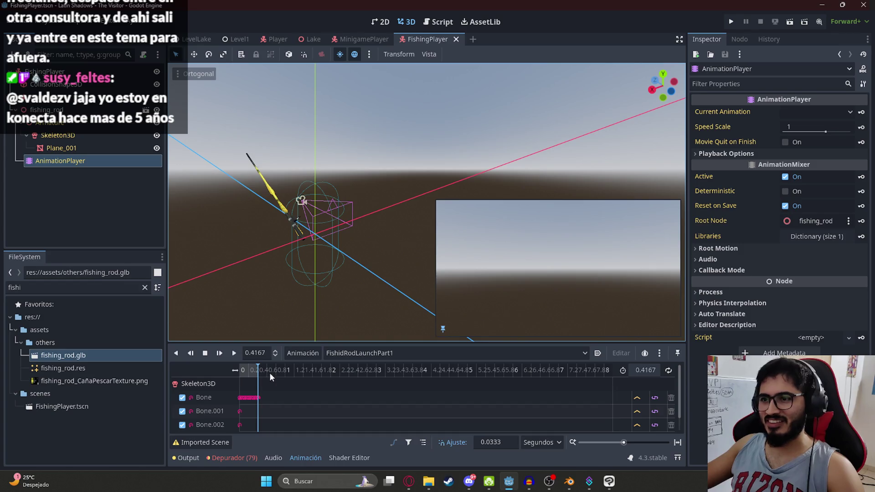
# - Play FishidRodLaunchPart1 on the rod, inspect it from several angles, and save the scene
pyautogui.click(234, 353)
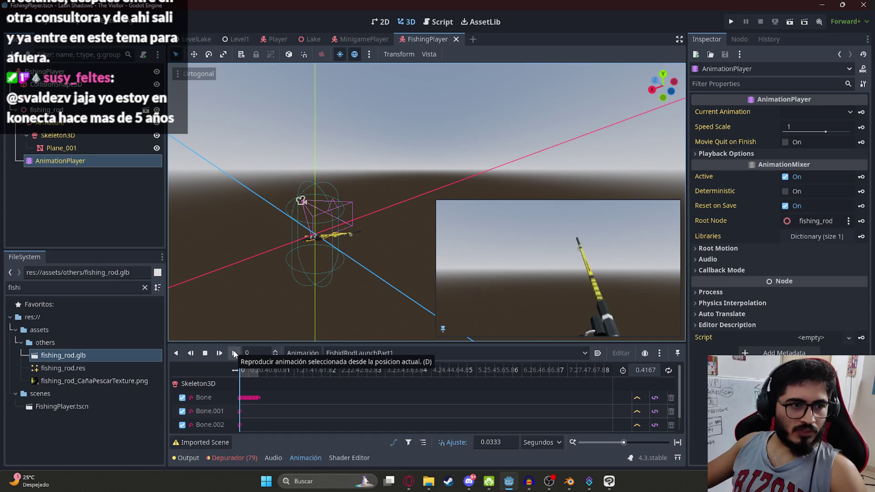
pyautogui.moveTo(290, 196)
pyautogui.mouseDown()
pyautogui.moveTo(340, 250)
pyautogui.moveTo(342, 235)
pyautogui.moveTo(332, 228)
pyautogui.moveTo(333, 243)
pyautogui.moveTo(376, 78)
pyautogui.mouseUp()
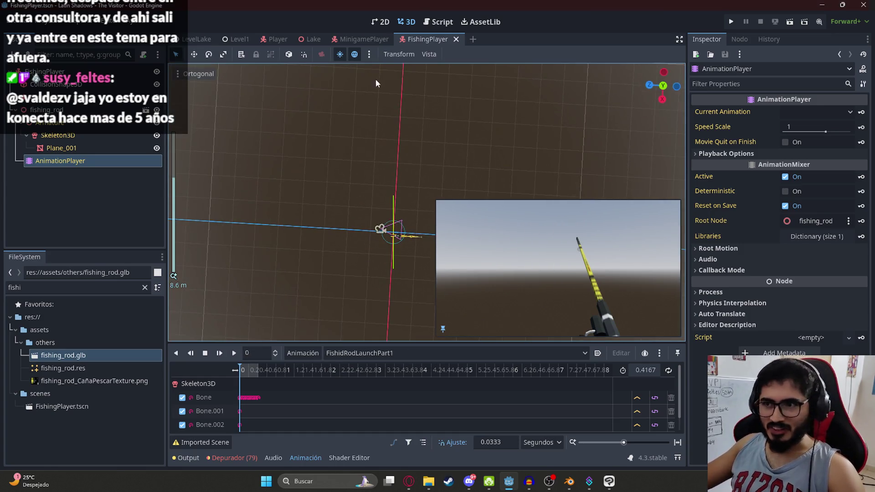
pyautogui.moveTo(401, 162)
pyautogui.mouseDown()
pyautogui.moveTo(336, 176)
pyautogui.moveTo(335, 191)
pyautogui.moveTo(391, 212)
pyautogui.moveTo(419, 168)
pyautogui.moveTo(450, 157)
pyautogui.moveTo(445, 171)
pyautogui.mouseUp()
pyautogui.scroll(3, 391, 213)
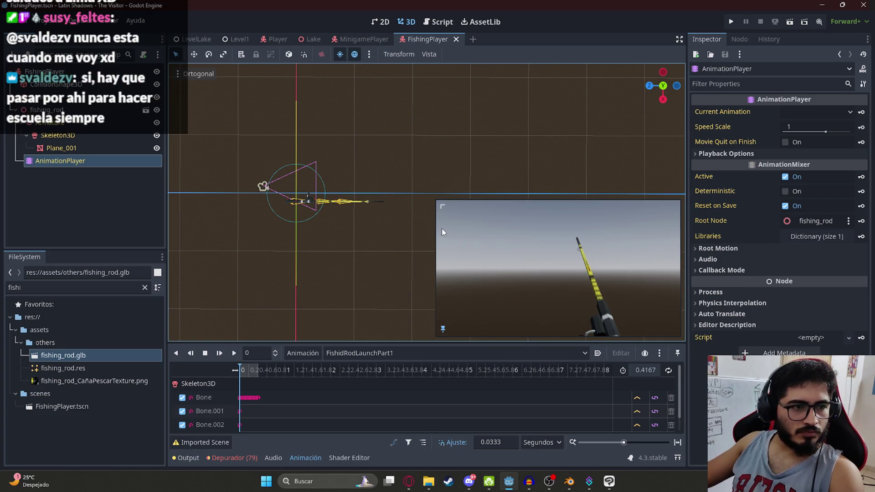
pyautogui.moveTo(363, 135)
pyautogui.mouseDown()
pyautogui.moveTo(369, 176)
pyautogui.moveTo(357, 204)
pyautogui.mouseUp()
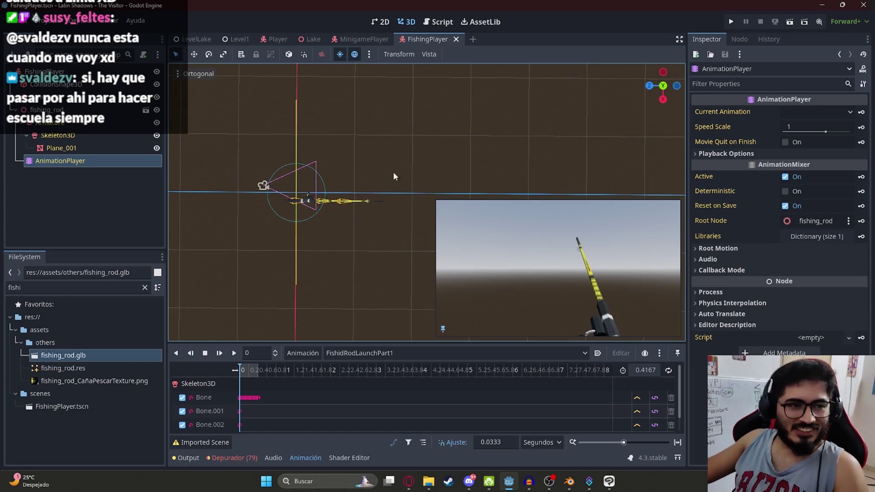
pyautogui.moveTo(403, 165)
pyautogui.mouseDown()
pyautogui.moveTo(397, 188)
pyautogui.moveTo(327, 237)
pyautogui.moveTo(386, 217)
pyautogui.mouseUp()
pyautogui.hotkey('ctrl', 's')
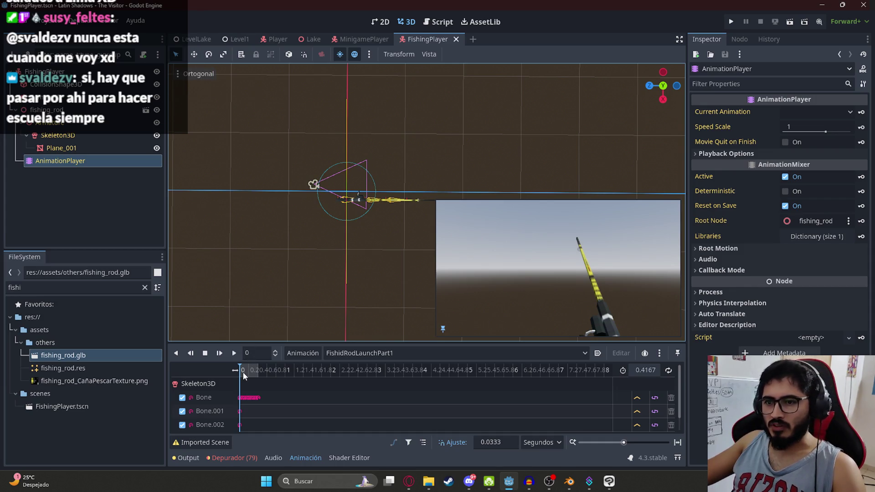
pyautogui.click(234, 353)
# - Play the FishidRodPoseTense2 animation on the rod, then stop playback
pyautogui.click(205, 353)
pyautogui.click(331, 353)
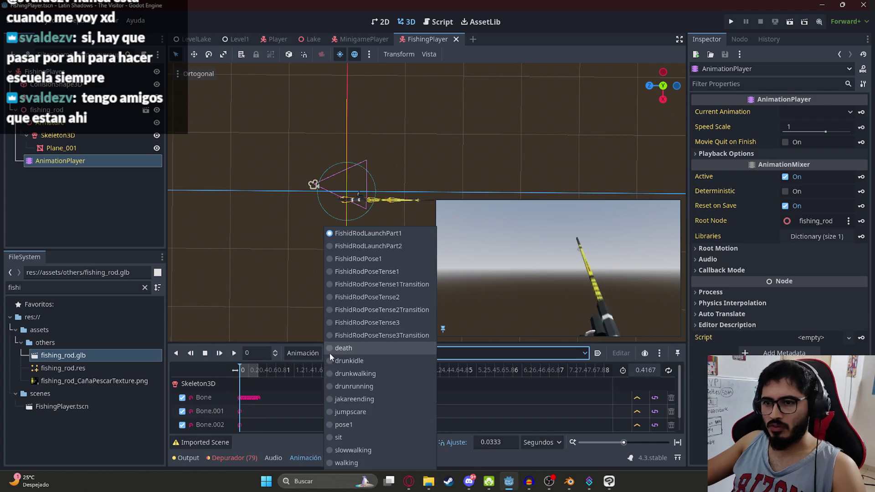
pyautogui.click(373, 296)
pyautogui.click(234, 353)
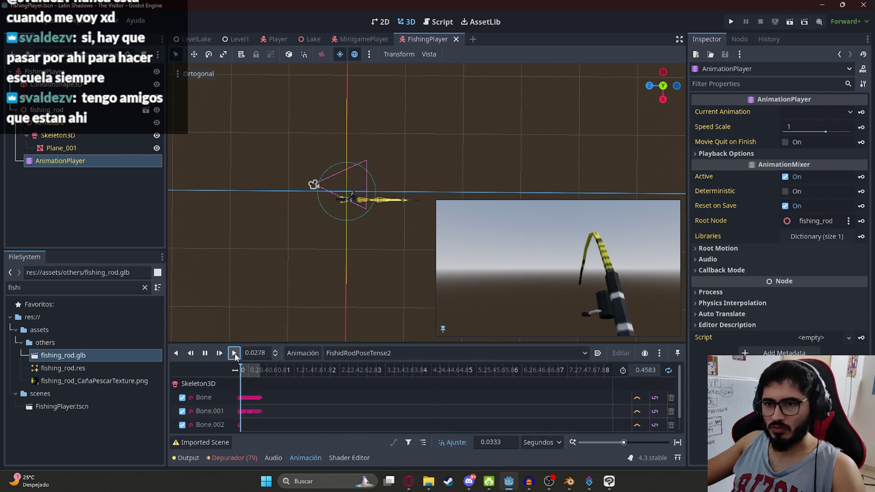
pyautogui.click(206, 352)
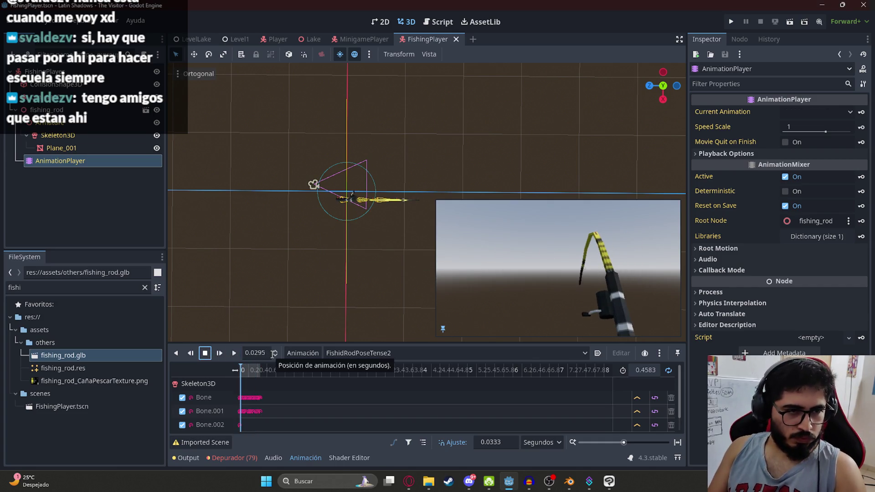
# - Back in the FishingPlayer 3D view, load FishidRodPose1 and select the FishingPlayer root node
pyautogui.click(439, 21)
pyautogui.click(358, 38)
pyautogui.click(430, 39)
pyautogui.click(407, 22)
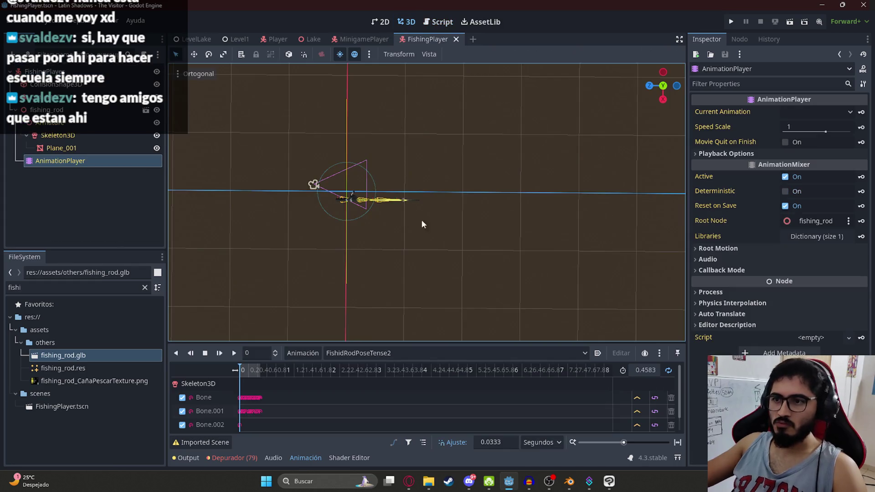
pyautogui.click(335, 352)
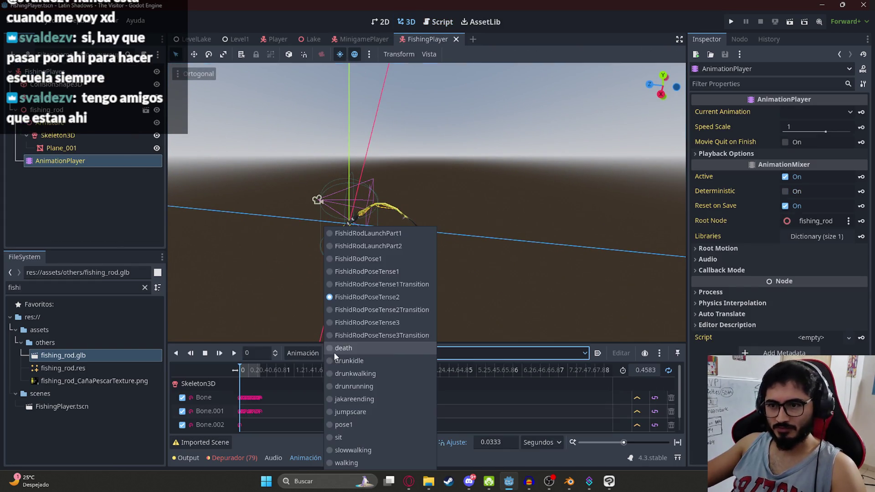
pyautogui.click(397, 259)
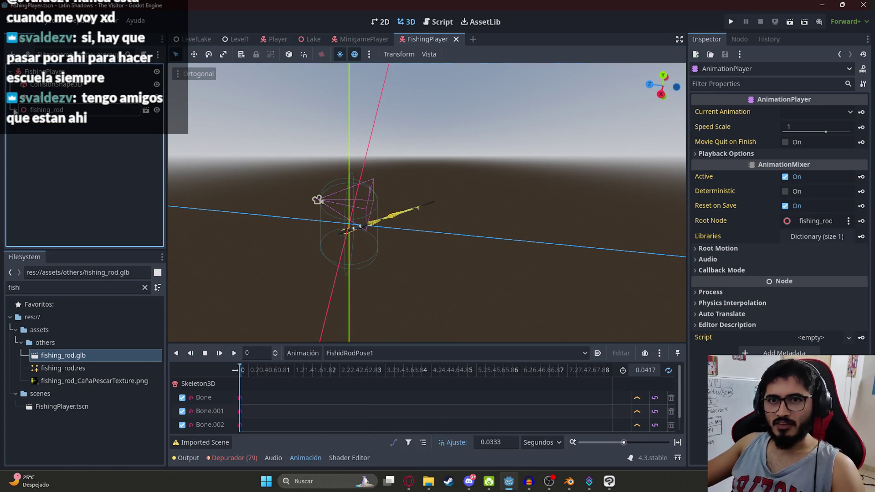
pyautogui.click(44, 72)
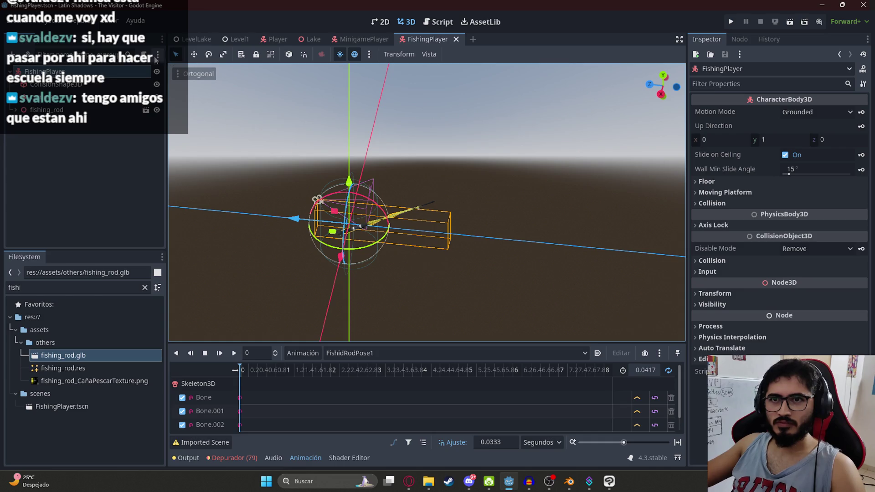
# - Attach a new fishing_player.gd script in res://scripts to the FishingPlayer root and save
pyautogui.click(144, 55)
pyautogui.click(548, 235)
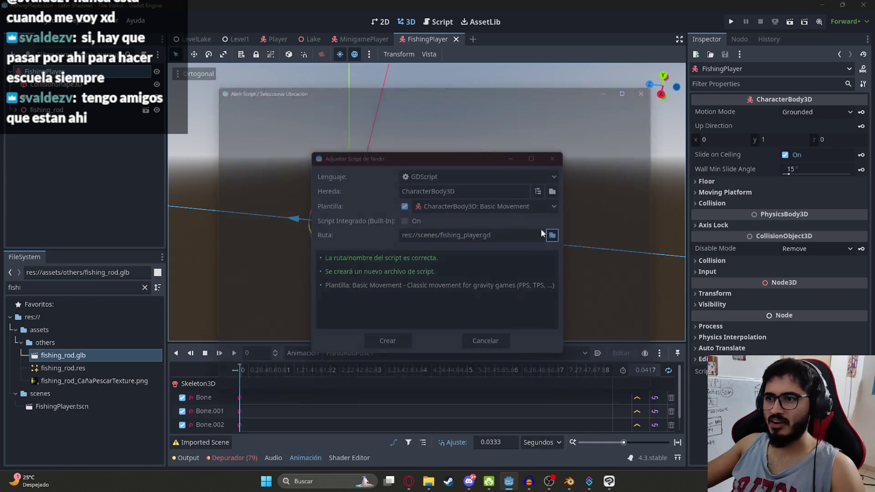
pyautogui.click(231, 97)
pyautogui.doubleClick(343, 191)
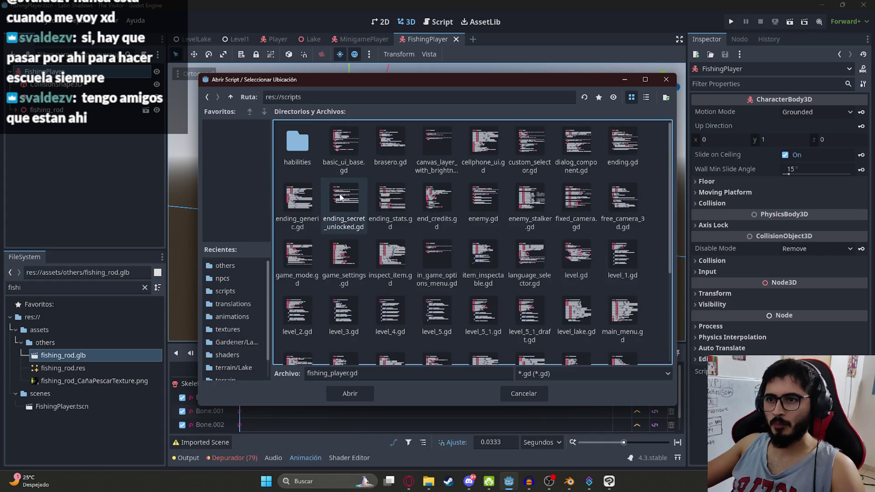
pyautogui.click(360, 394)
pyautogui.click(387, 341)
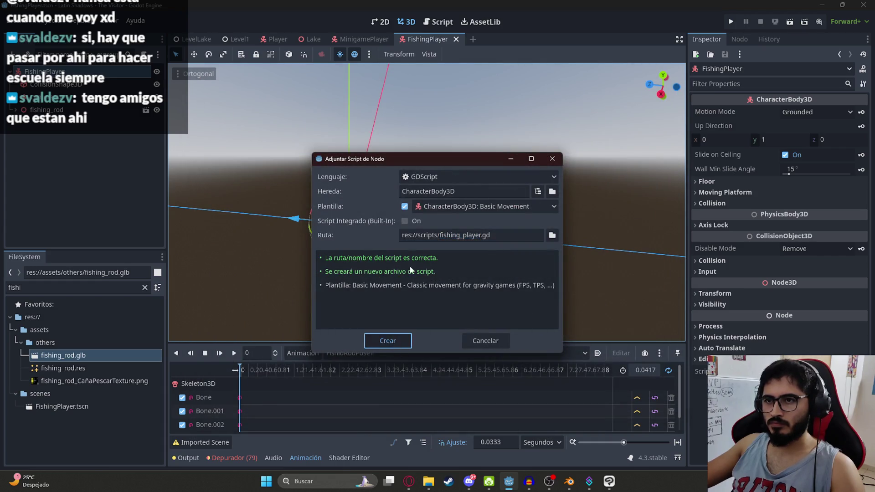
pyautogui.click(474, 164)
pyautogui.hotkey('ctrl', 's')
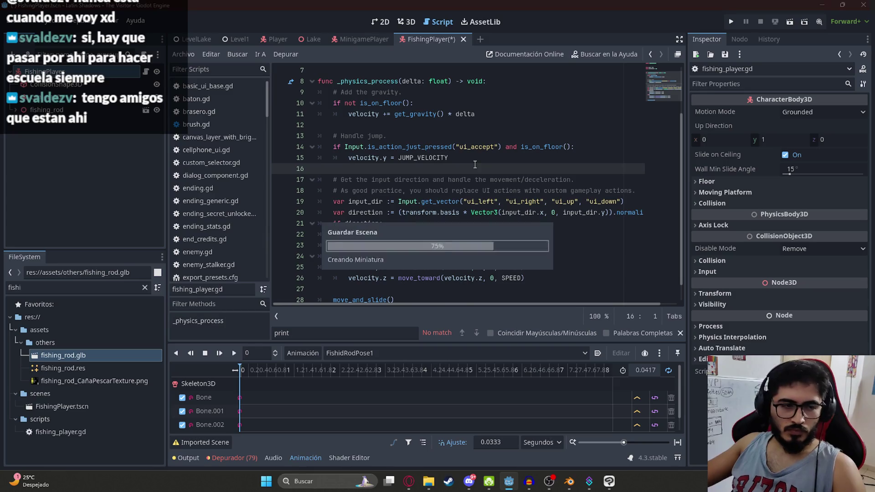
# - Review the template code to locate the _physics_process function and its body
pyautogui.scroll(2, 474, 164)
pyautogui.click(474, 157)
pyautogui.moveTo(670, 79); pyautogui.dragTo(663, 101)
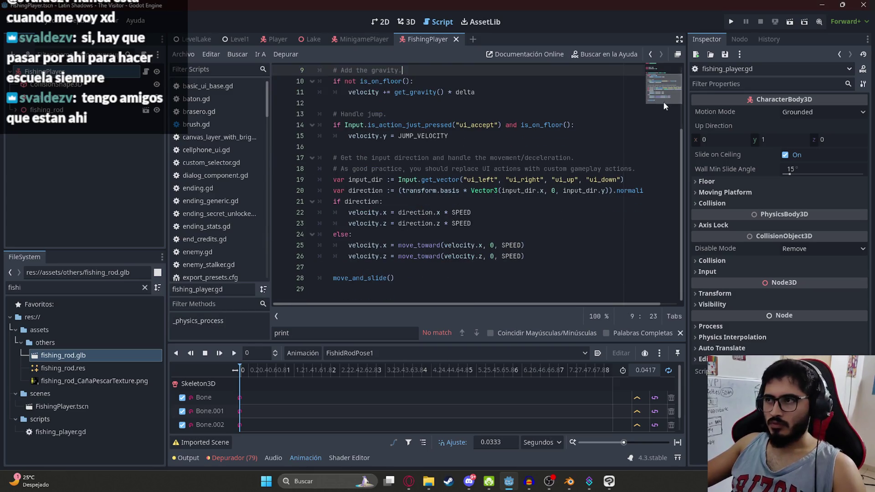
pyautogui.scroll(3, 456, 183)
pyautogui.click(394, 180)
pyautogui.doubleClick(367, 147)
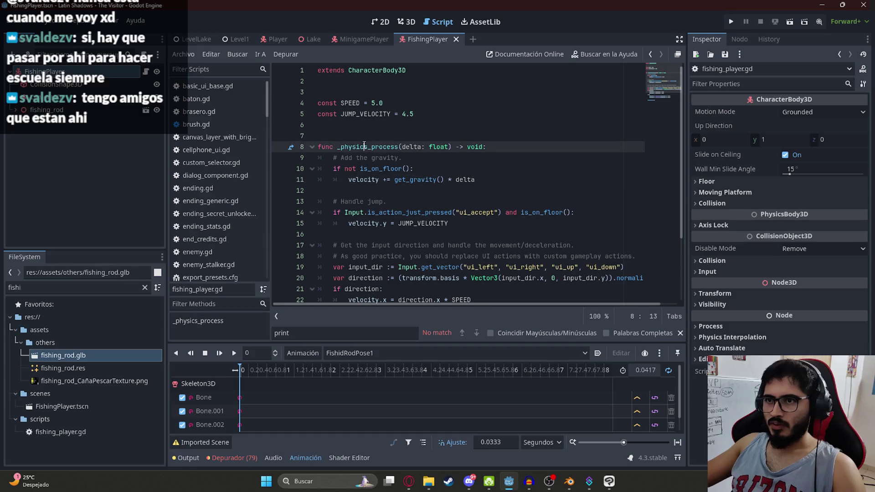
pyautogui.click(478, 212)
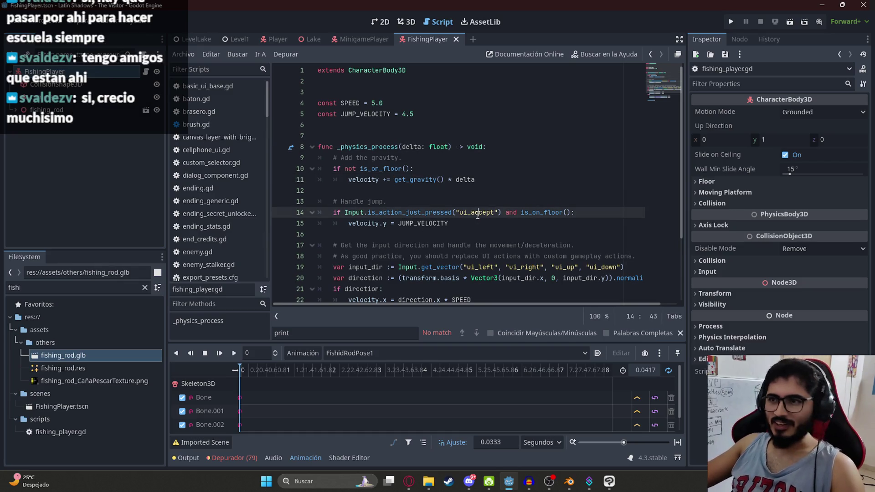
pyautogui.click(409, 139)
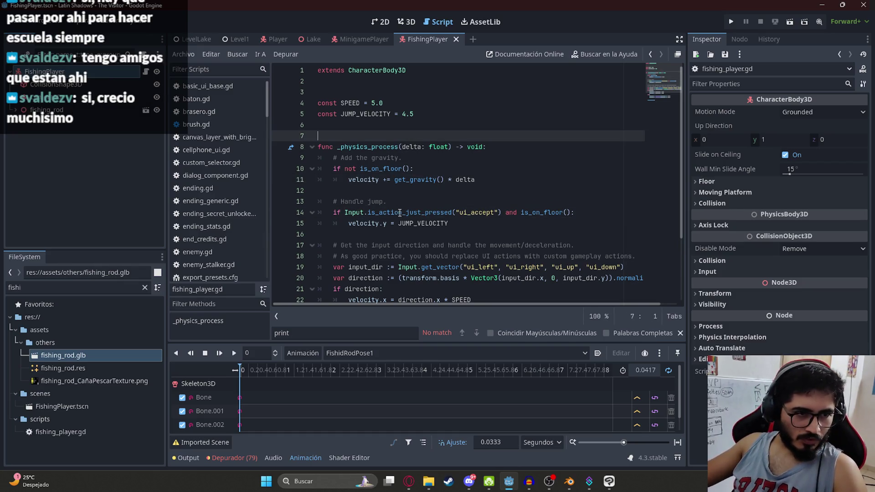
pyautogui.click(409, 233)
pyautogui.doubleClick(391, 147)
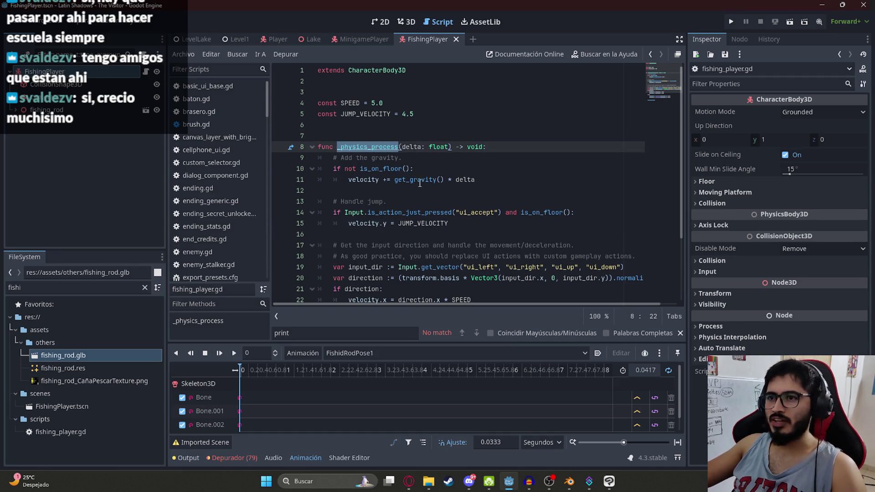
# - Select the template movement code in _physics_process and delete it
pyautogui.scroll(-3, 663, 82)
pyautogui.click(436, 179)
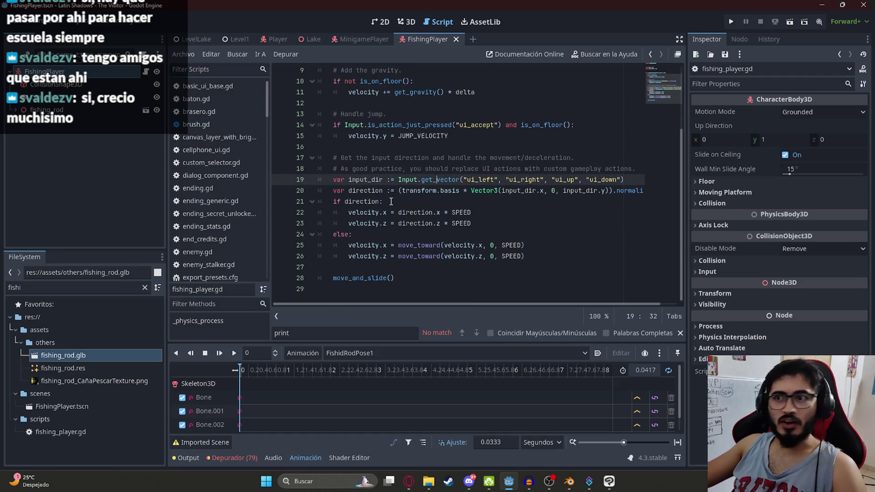
pyautogui.scroll(3, 391, 202)
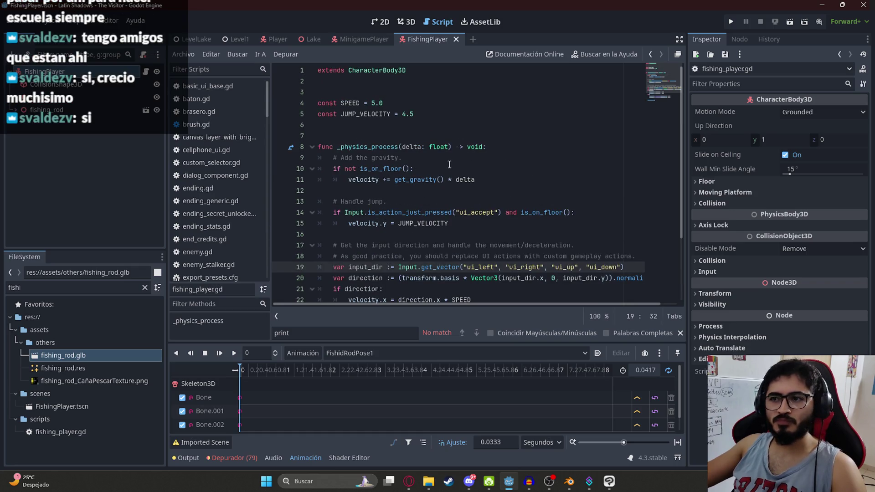
pyautogui.scroll(-3, 449, 164)
pyautogui.moveTo(403, 279)
pyautogui.mouseDown()
pyautogui.moveTo(376, 248)
pyautogui.moveTo(348, 81)
pyautogui.mouseUp()
pyautogui.press('Delete')
pyautogui.write('pass')
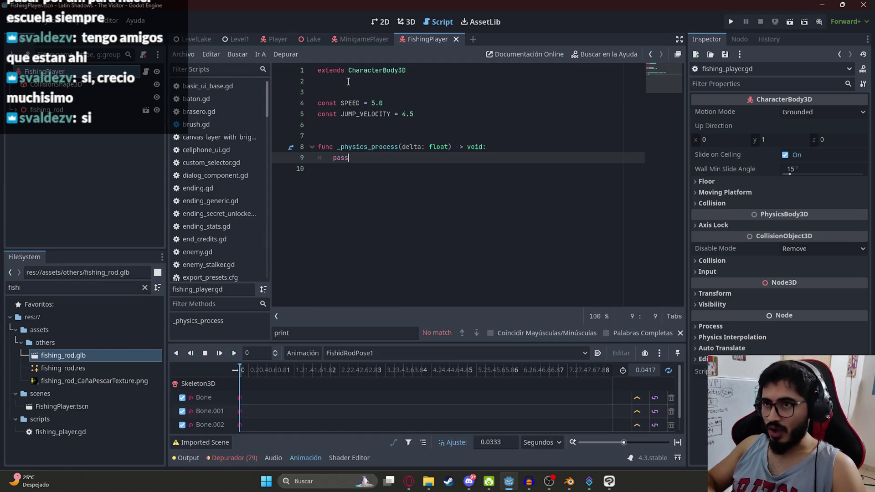
# - Save the FishingPlayer scene and fishing_player.gd script with Ctrl+S
pyautogui.hotkey('ctrl', 's')
pyautogui.press('Up')
pyautogui.press('Up')
pyautogui.press('Up')
pyautogui.hotkey('ctrl', 's')
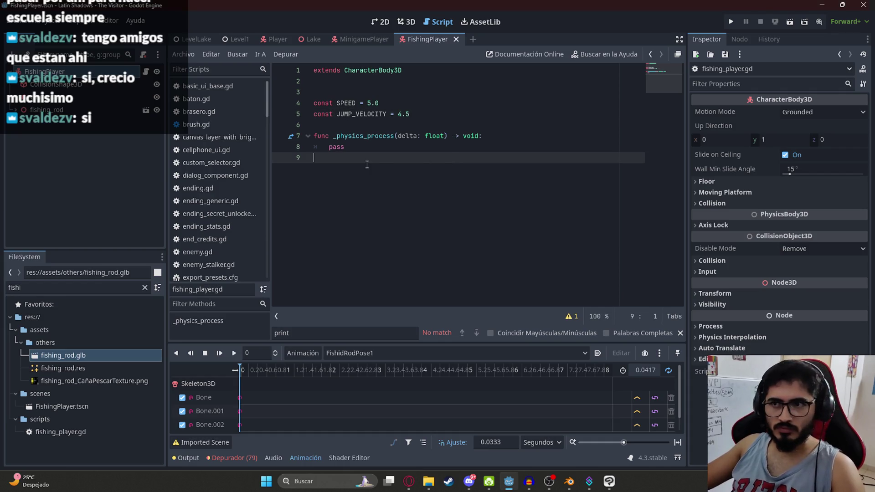
pyautogui.press('Left')
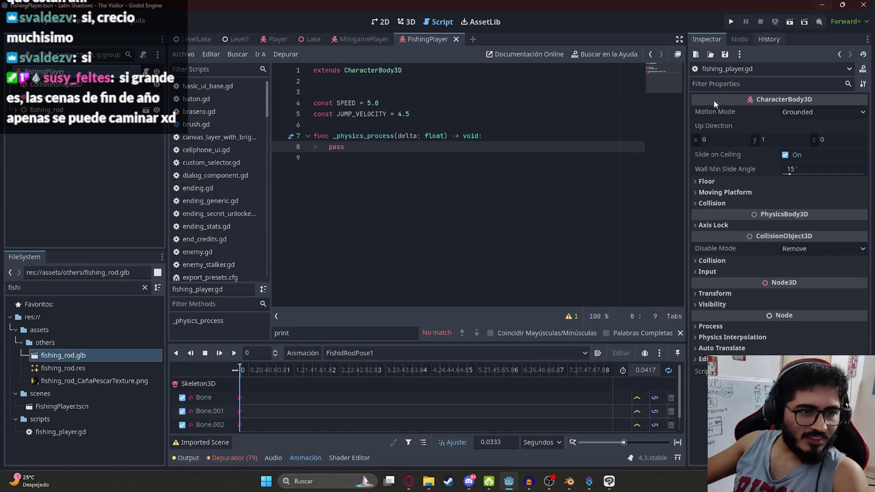
# - Adjust the empty line after pass so the stub ends cleanly
pyautogui.click(459, 202)
pyautogui.press('BackSpace')
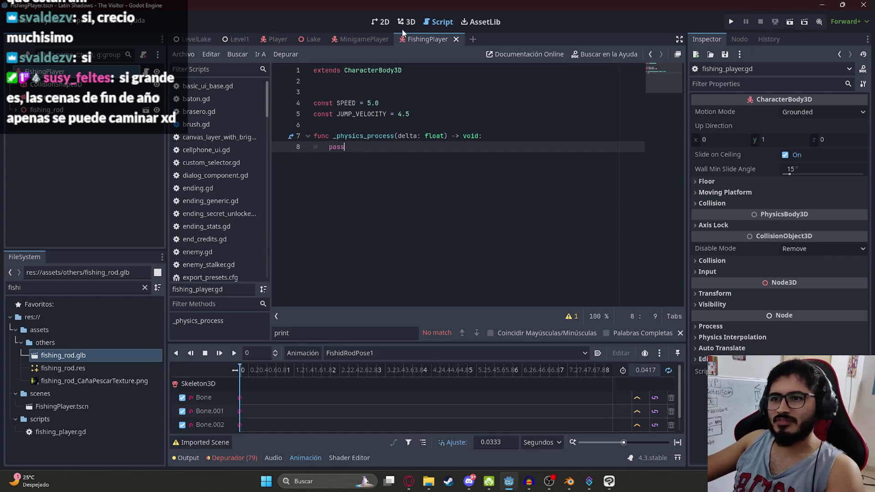
pyautogui.press('Return')
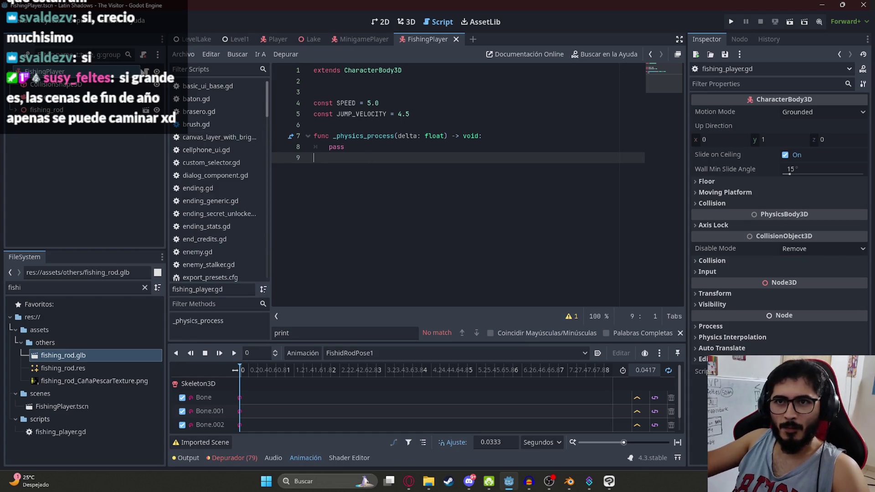
pyautogui.click(80, 86)
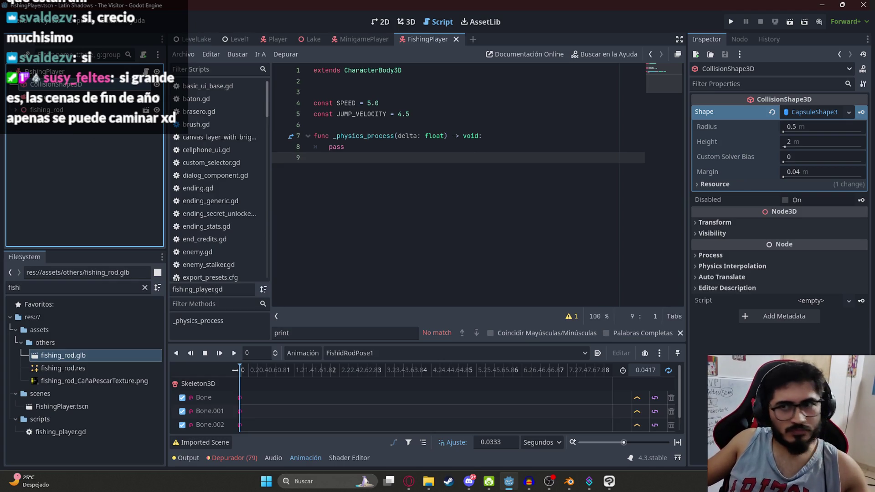
pyautogui.click(433, 190)
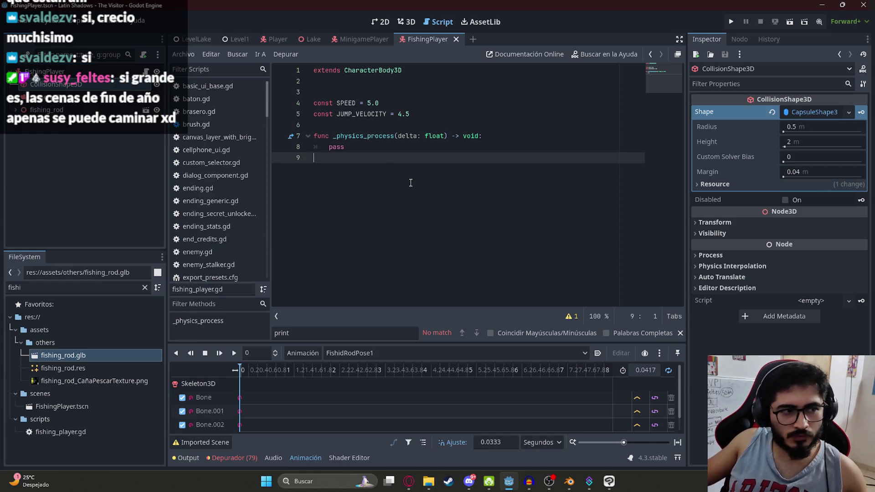
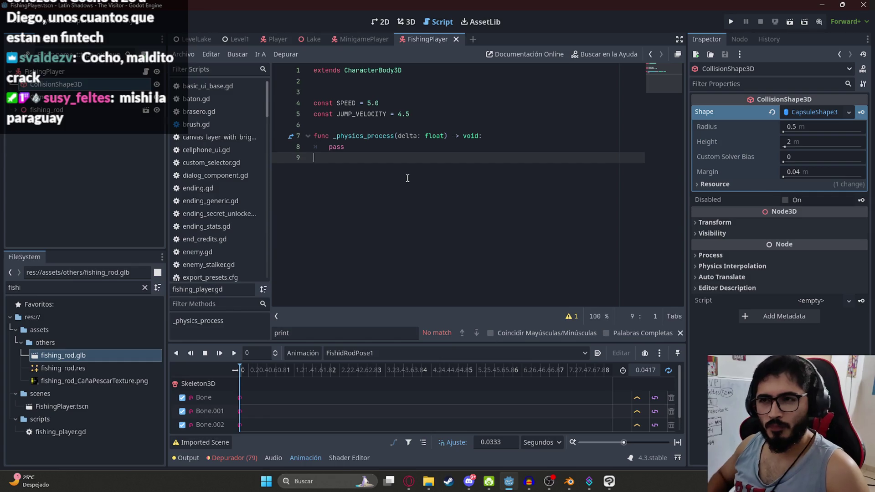
# - Check the fishing_rod and FishingPlayer nodes in the 3D scene view
pyautogui.click(406, 22)
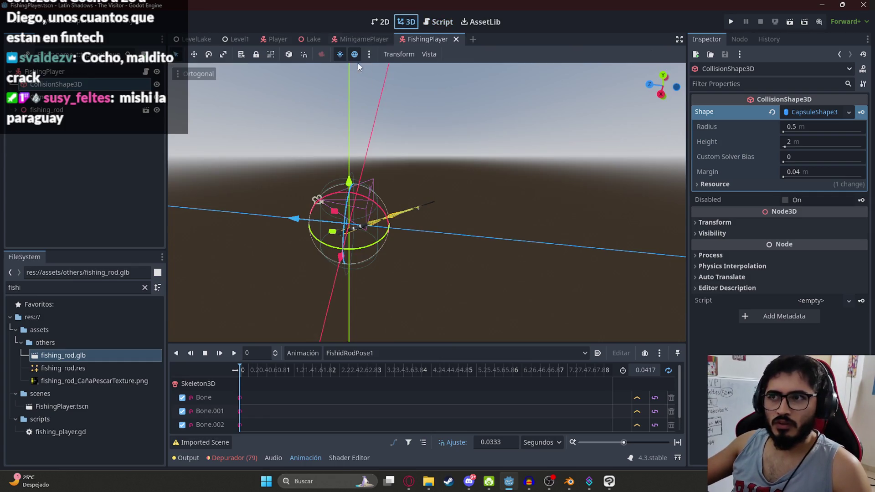
pyautogui.click(318, 199)
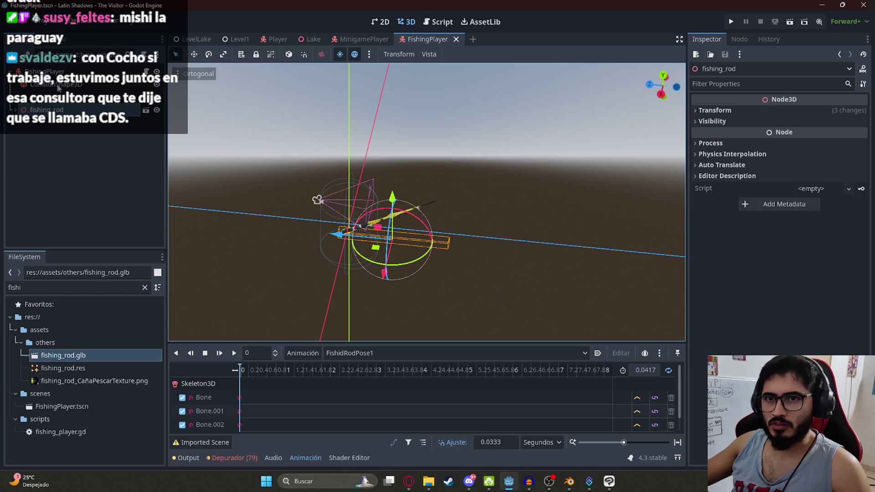
pyautogui.click(318, 199)
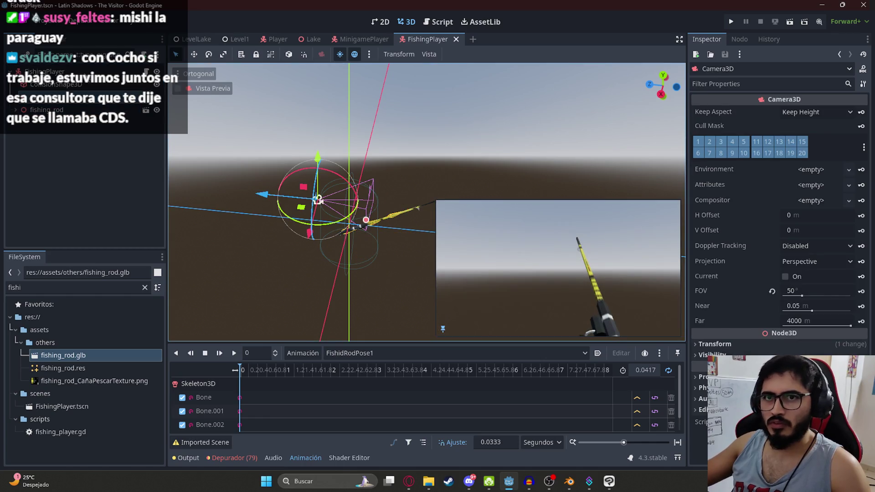
# - Select all the code in fishing_player.gd and switch to the browser
pyautogui.click(146, 71)
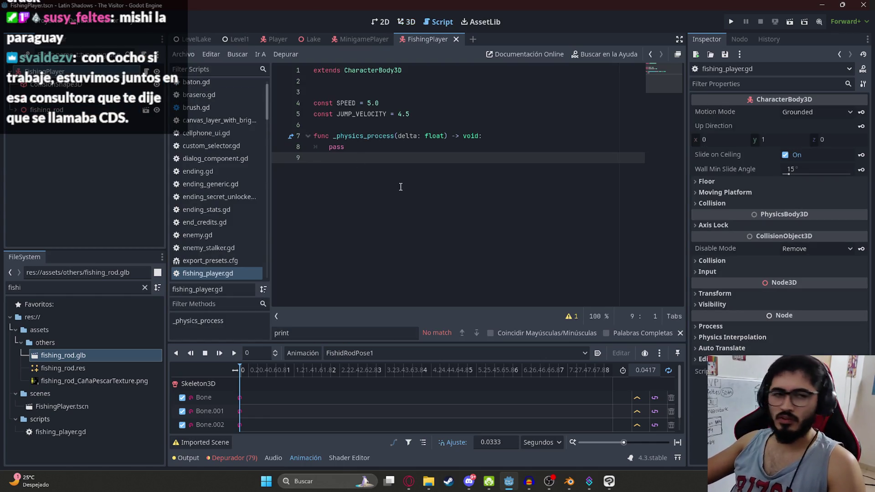
pyautogui.click(386, 162)
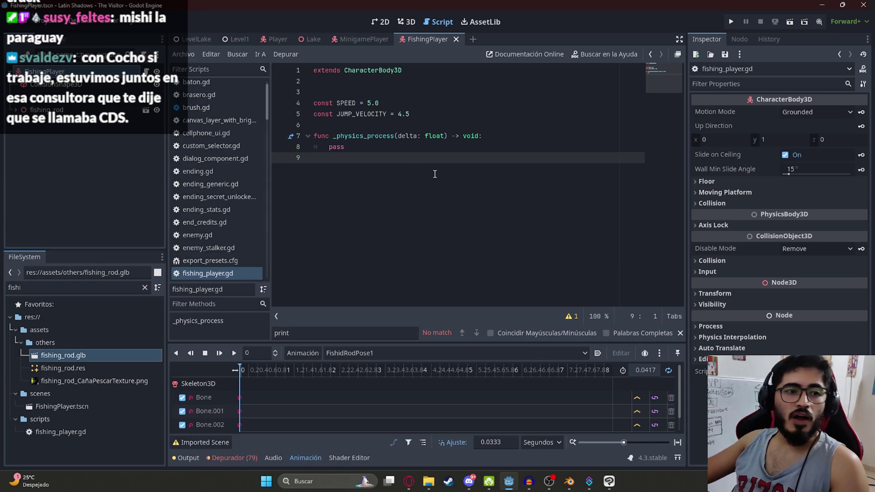
pyautogui.hotkey('ctrl', 'a')
pyautogui.hotkey('ctrl', 'c')
pyautogui.click(409, 481)
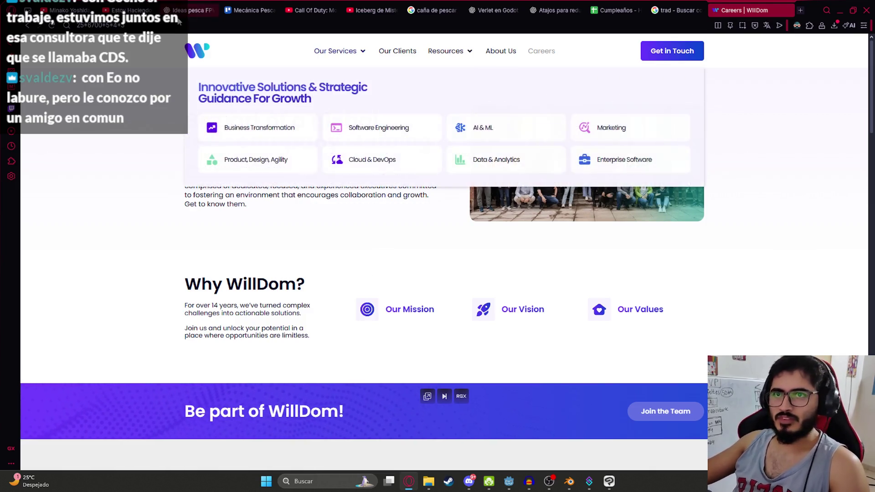
# - Keep the YouTube music video playing and return to the WillDom careers page
pyautogui.click(71, 7)
pyautogui.click(518, 268)
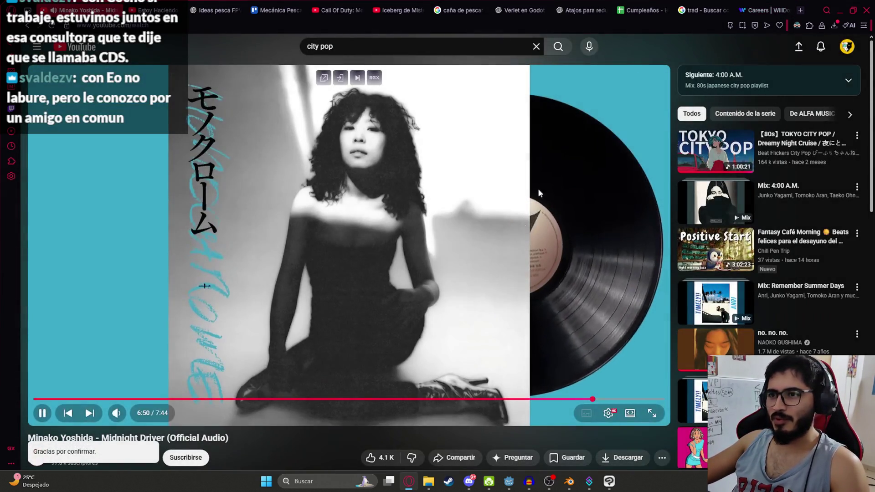
pyautogui.click(773, 7)
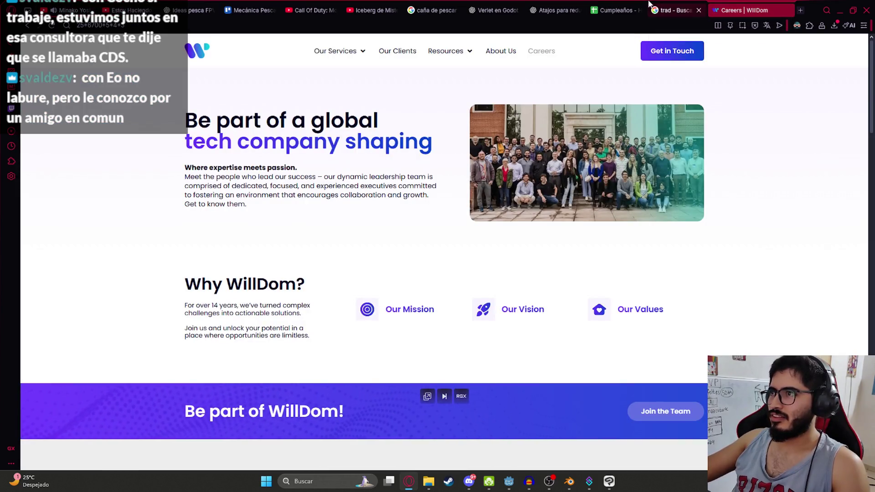
# - Look over the Cumpleaños spreadsheet's cells and the FEBRERO, MARZO and JULIO columns
pyautogui.click(607, 7)
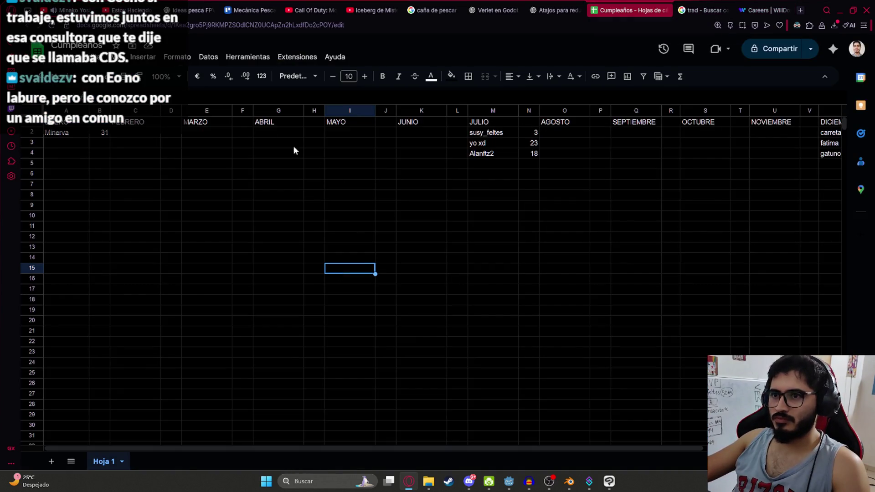
pyautogui.click(114, 145)
pyautogui.click(104, 165)
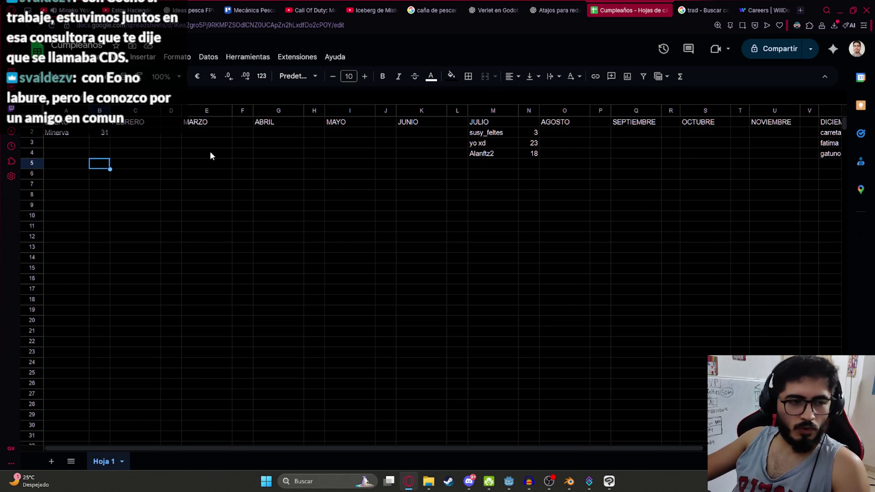
pyautogui.click(283, 206)
pyautogui.click(137, 154)
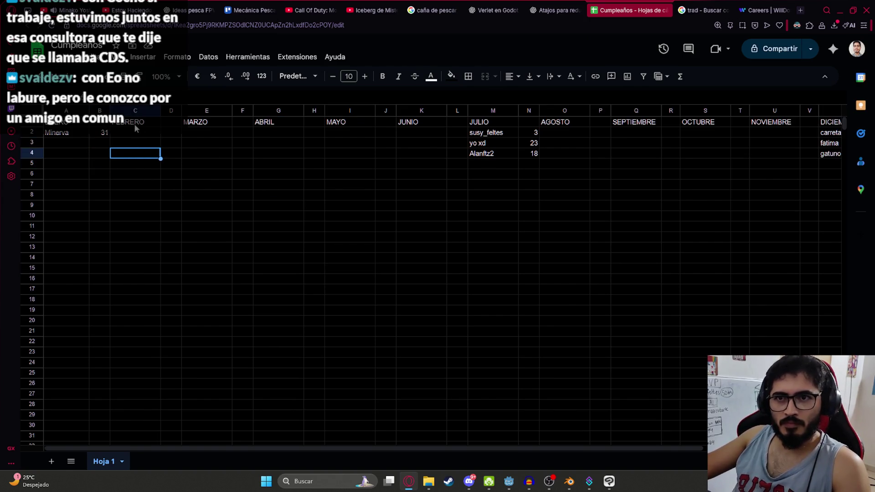
pyautogui.click(135, 123)
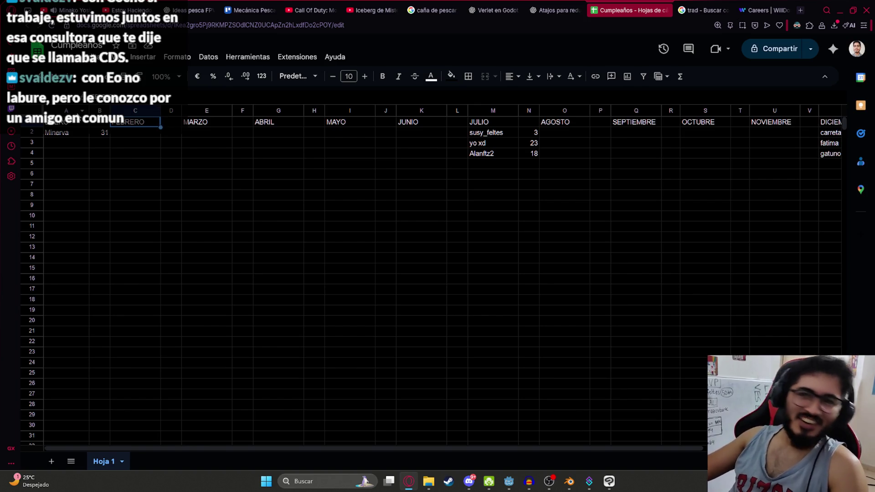
pyautogui.click(76, 112)
pyautogui.click(136, 112)
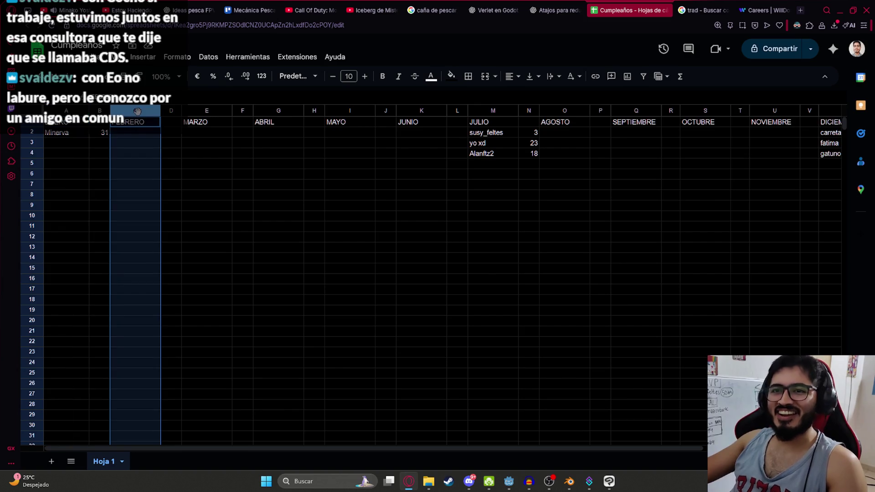
pyautogui.click(206, 112)
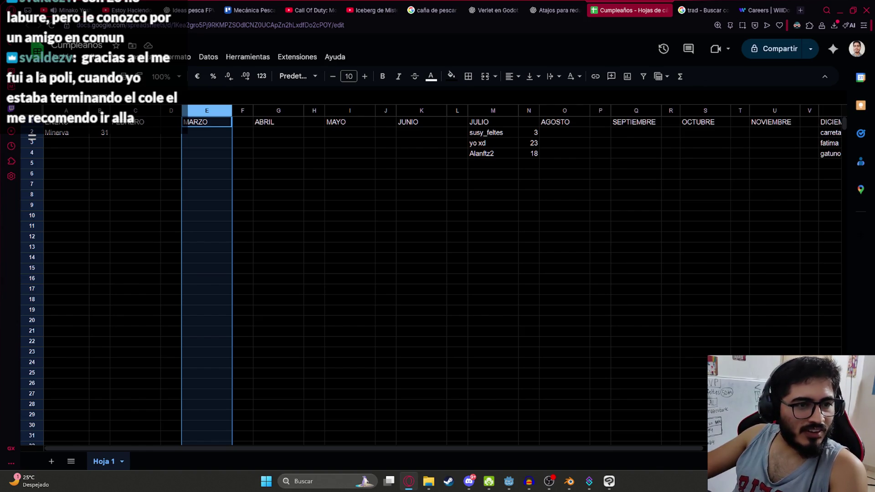
pyautogui.click(319, 247)
pyautogui.click(510, 144)
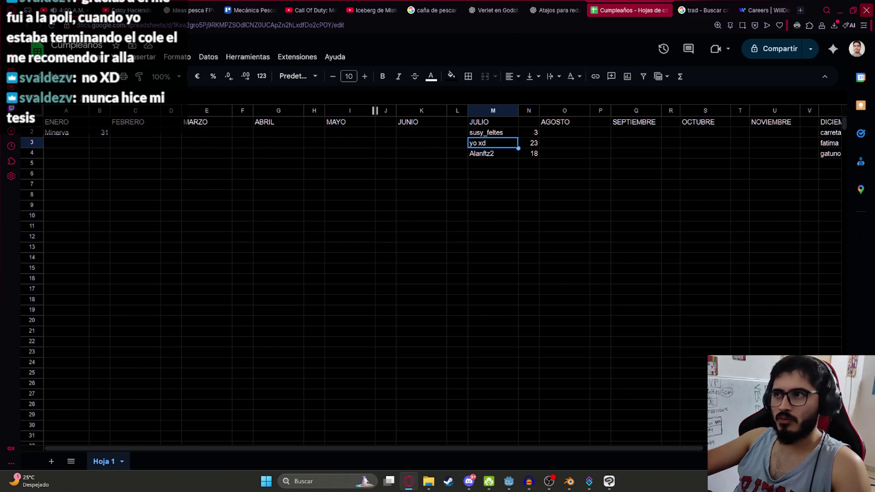
# - In a new ChatGPT chat, draft 'Tengo este script' with the pasted script and 'seria del jugador que pesca'
pyautogui.click(556, 10)
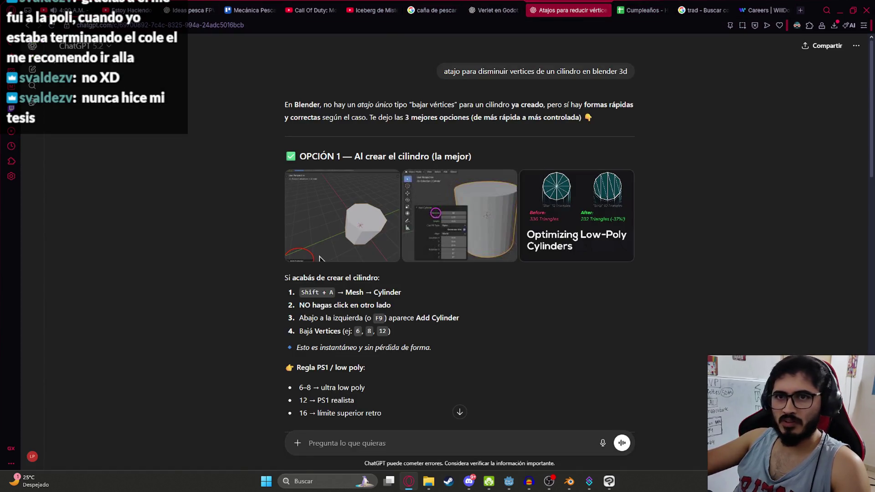
pyautogui.click(31, 70)
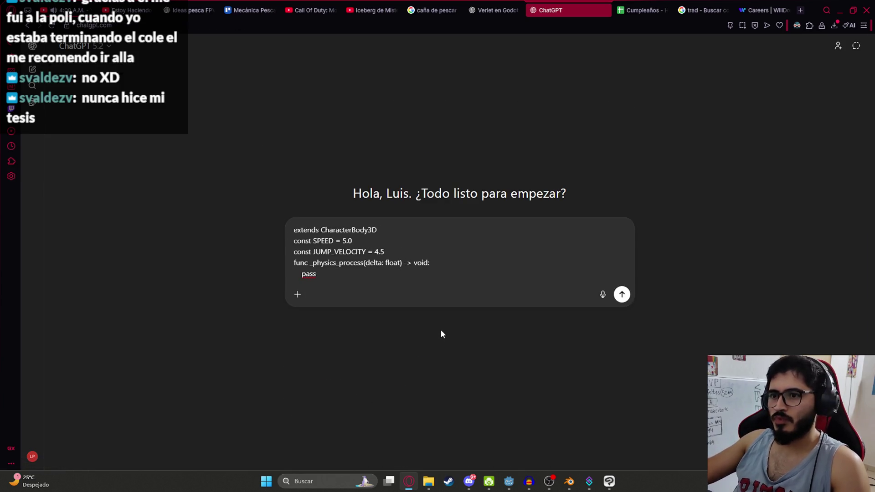
pyautogui.write('Tengo este script')
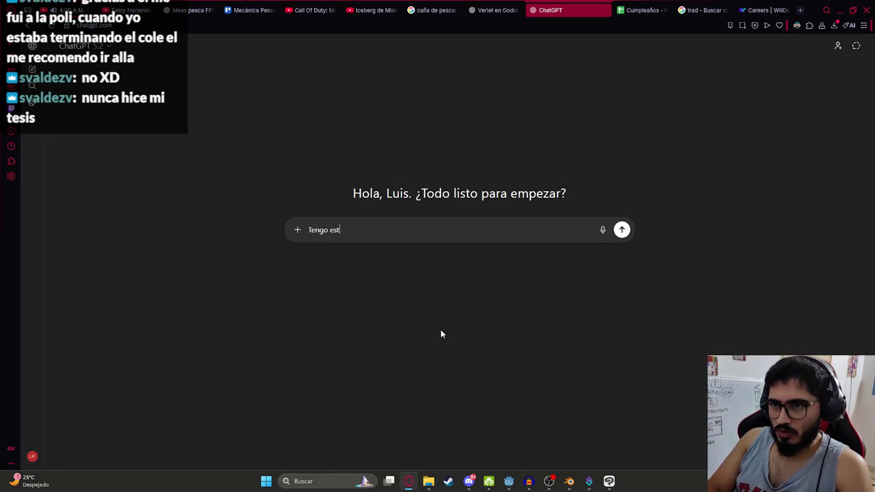
pyautogui.hotkey('shift', 'Return')
pyautogui.hotkey('ctrl', 'v')
pyautogui.hotkey('shift', 'Return')
pyautogui.write('seria del jugador que pe')
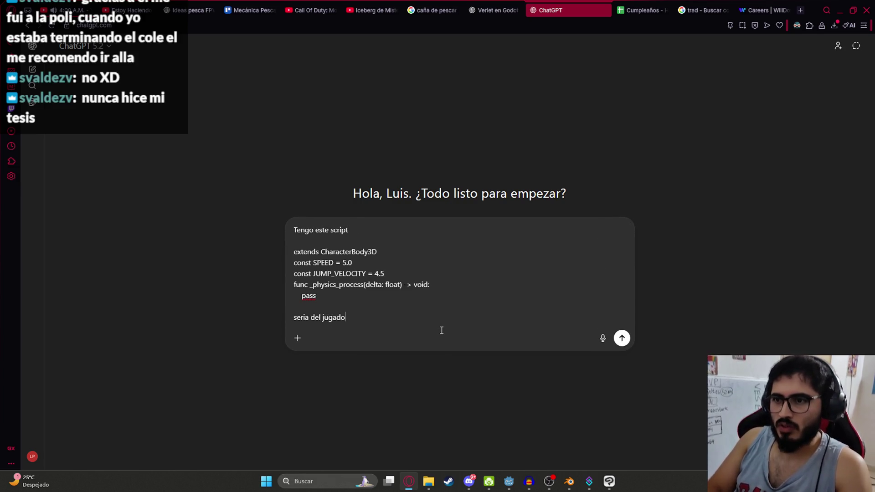
pyautogui.write('sca')
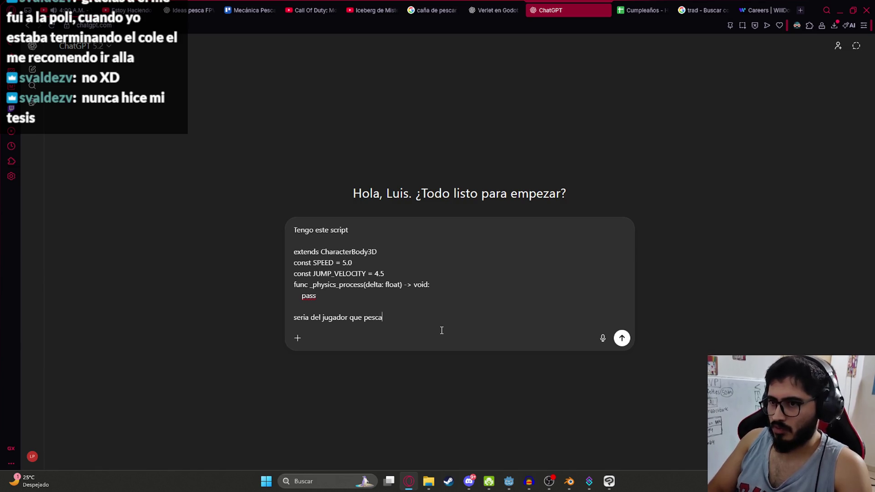
# - Run only the FishingPlayer scene from its tab in Godot
pyautogui.click(509, 481)
pyautogui.rightClick(410, 40)
pyautogui.click(490, 113)
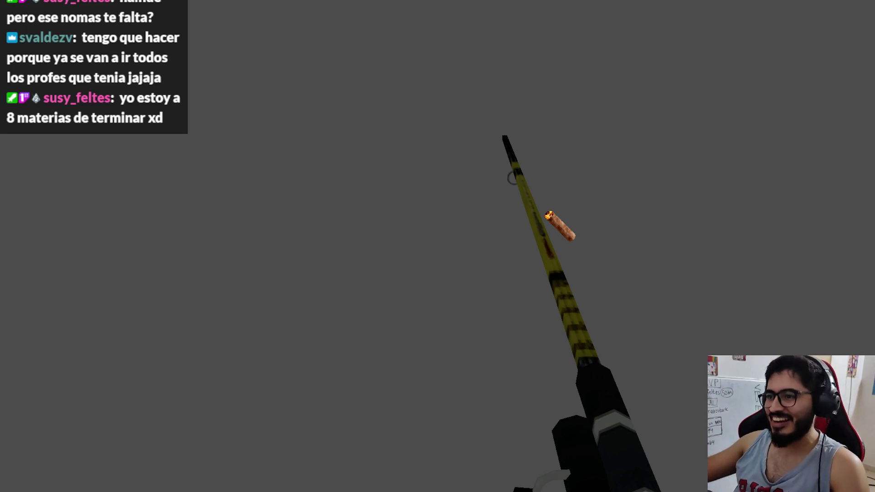
# - Leave the running game and clear the drafted ChatGPT prompt
pyautogui.hotkey('alt', 'Tab')
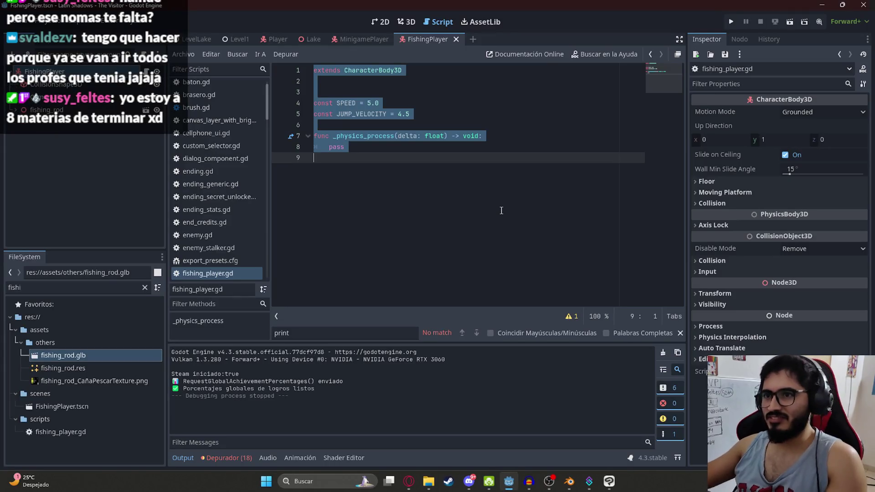
pyautogui.hotkey('alt', 'Tab')
pyautogui.hotkey('ctrl', 'a')
pyautogui.hotkey('ctrl', 'x')
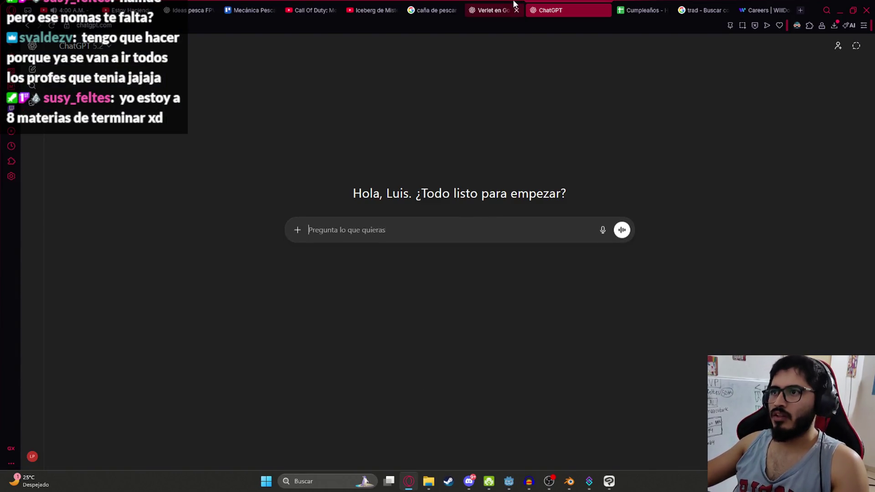
# - Review the Verlet en Godot 4 chat, then show the list of past chats
pyautogui.click(513, 9)
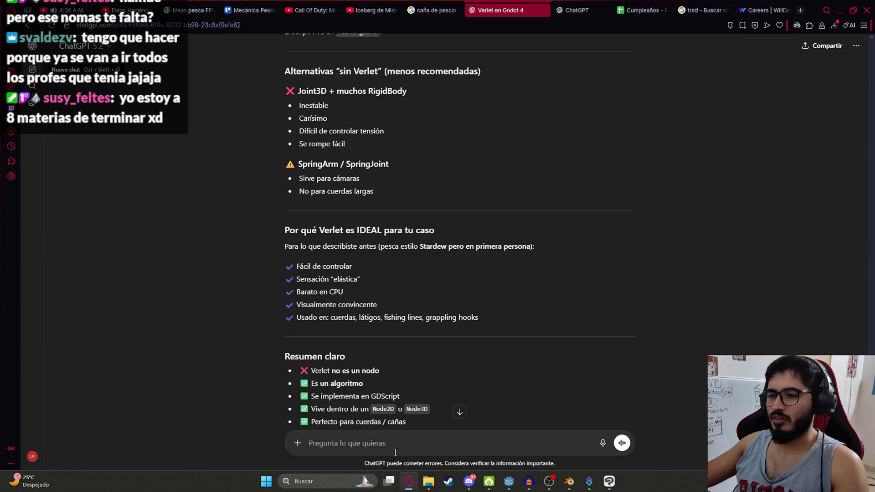
pyautogui.scroll(10, 437, 182)
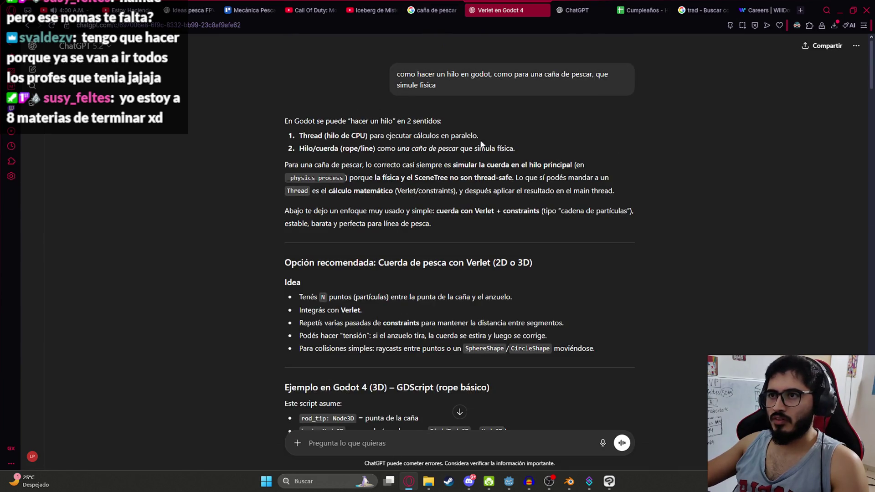
pyautogui.scroll(-15, 502, 319)
pyautogui.click(574, 10)
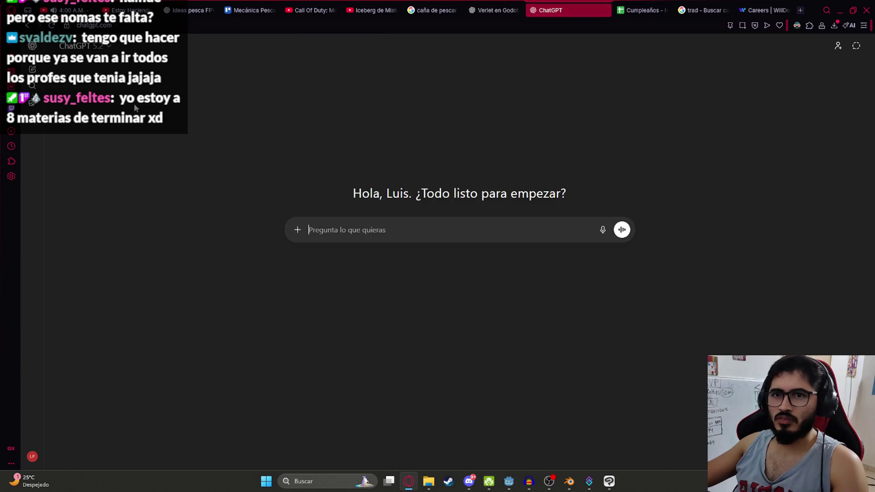
pyautogui.click(31, 49)
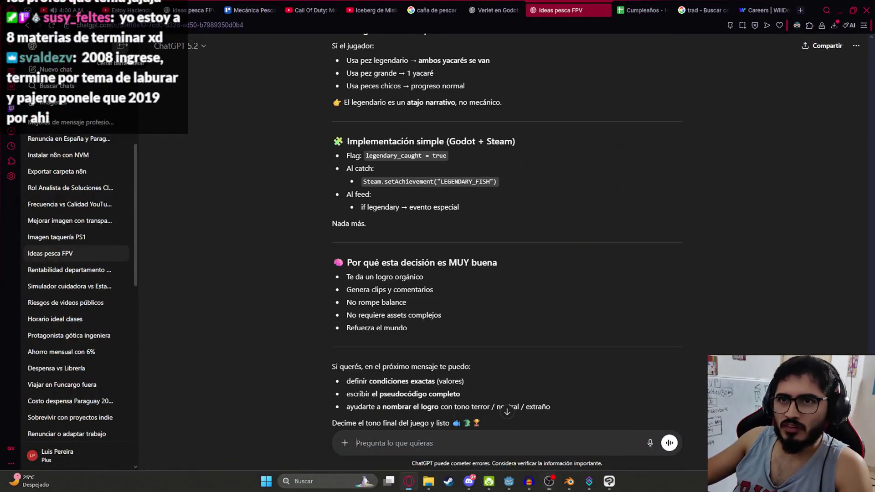
# - Paste the player script into the message and add 'implementa' followed by a new line
pyautogui.click(122, 46)
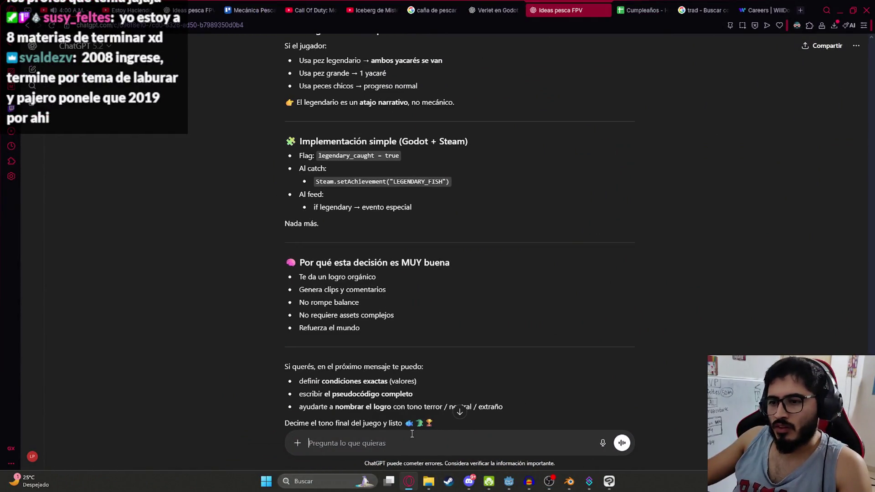
pyautogui.hotkey('ctrl', 'v')
pyautogui.scroll(-4, 401, 266)
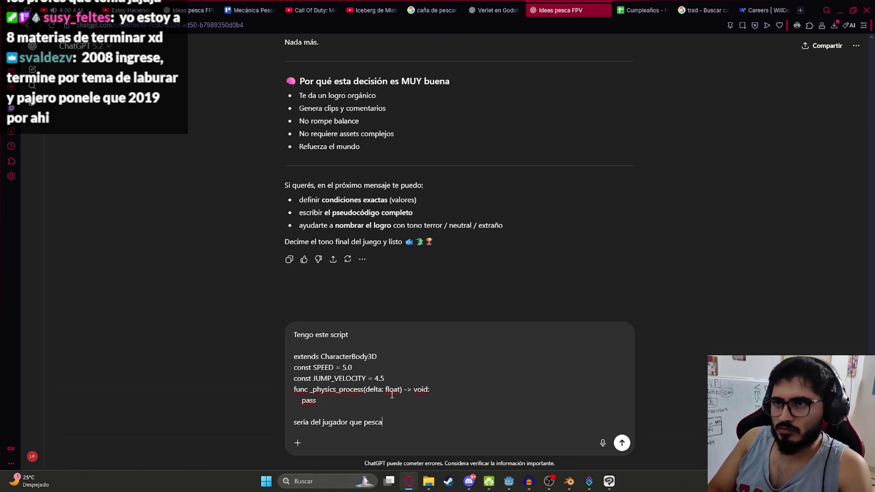
pyautogui.write('implement')
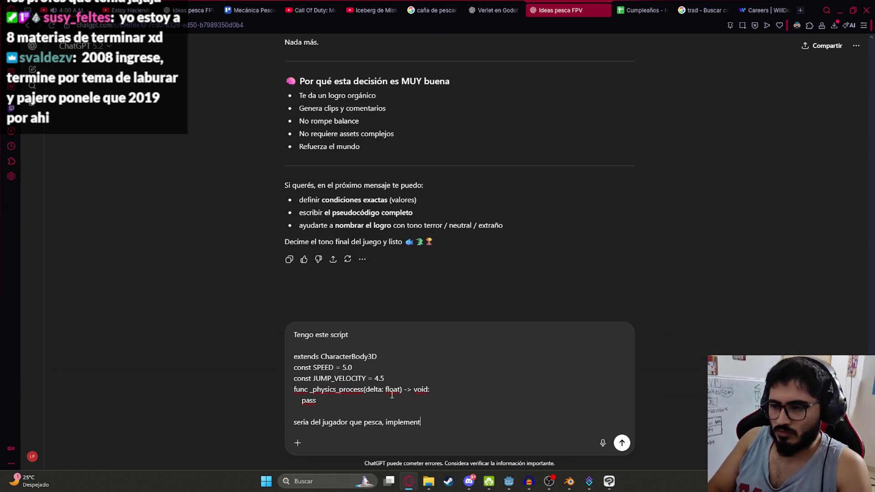
pyautogui.write('a:')
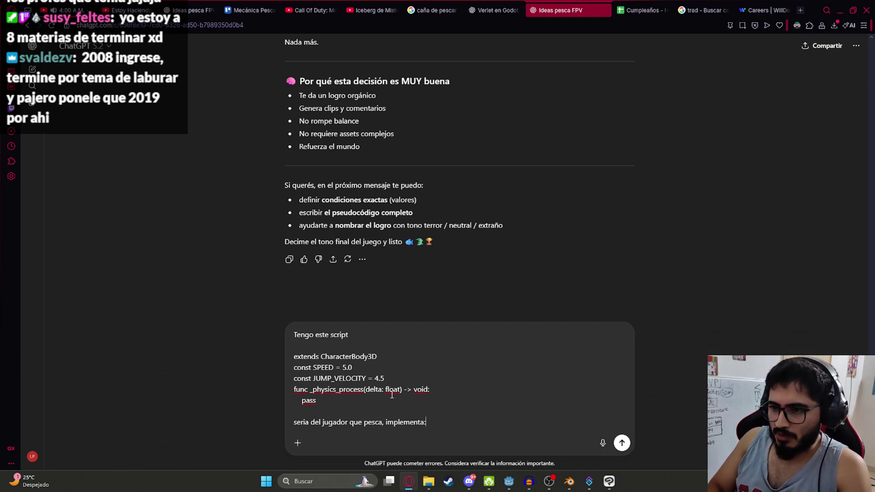
pyautogui.hotkey('shift', 'Return')
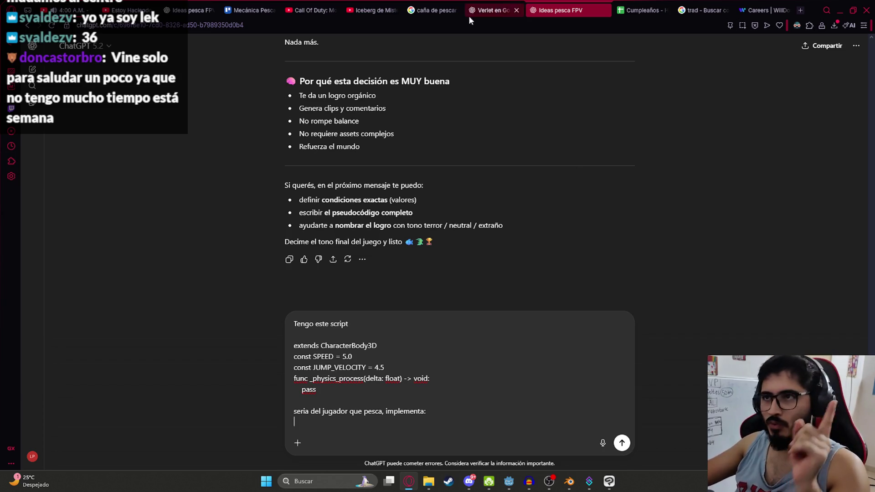
# - Browse the Cumpleaños month columns through to the first December name
pyautogui.click(640, 4)
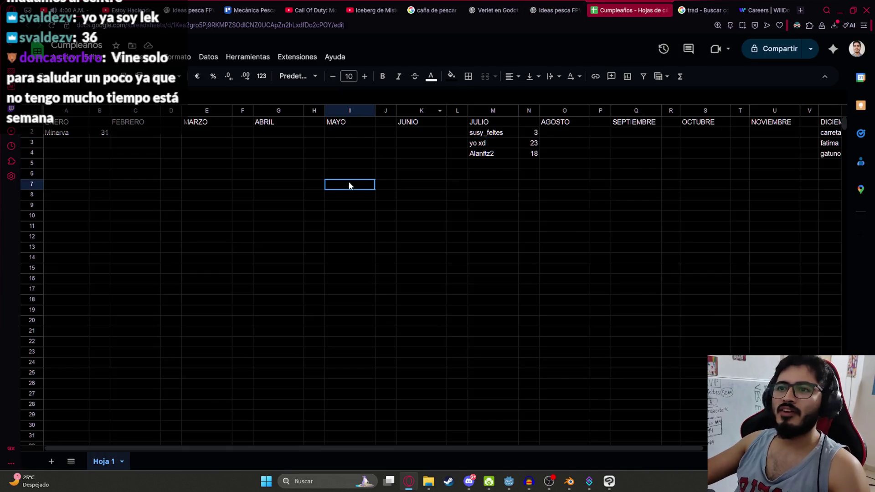
pyautogui.click(203, 146)
pyautogui.click(66, 143)
pyautogui.click(580, 143)
pyautogui.click(774, 133)
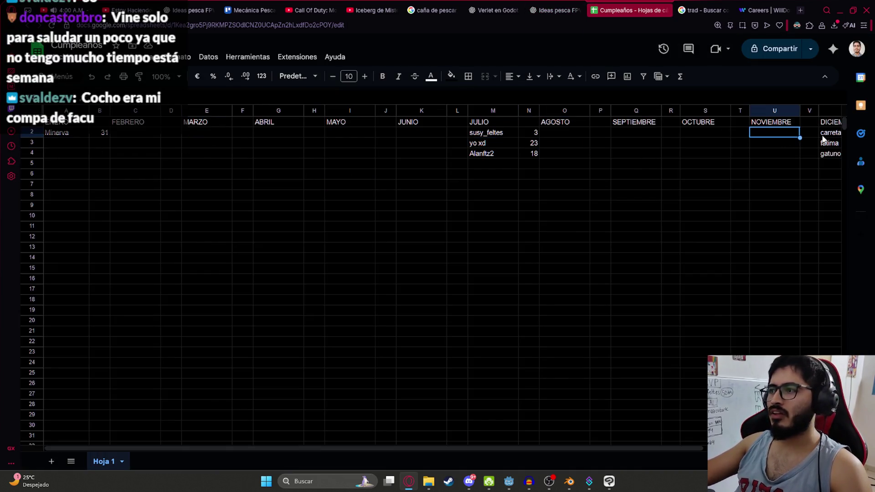
pyautogui.click(826, 134)
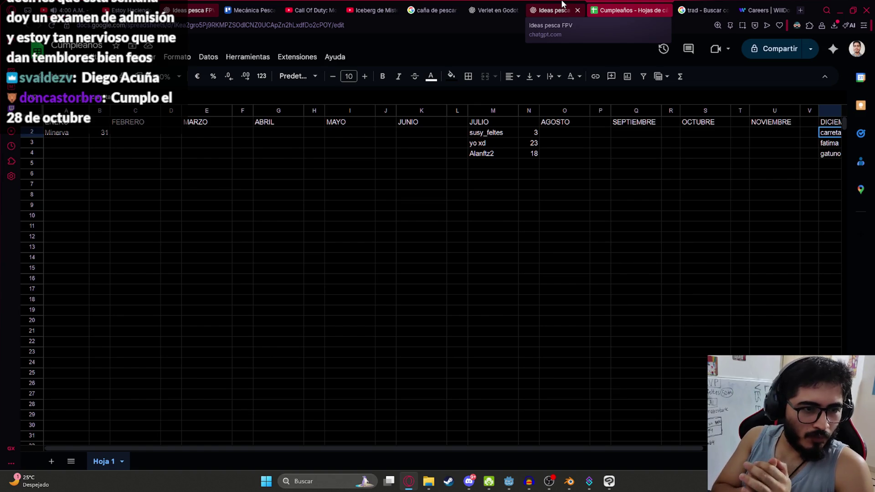
# - Enter the viewer's username in the first empty OCTUBRE cell with day 28 beside it
pyautogui.click(704, 206)
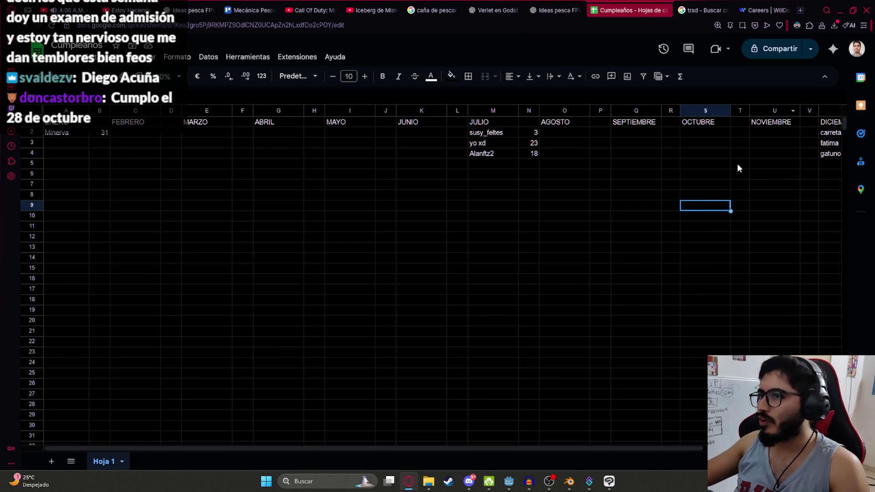
pyautogui.click(683, 135)
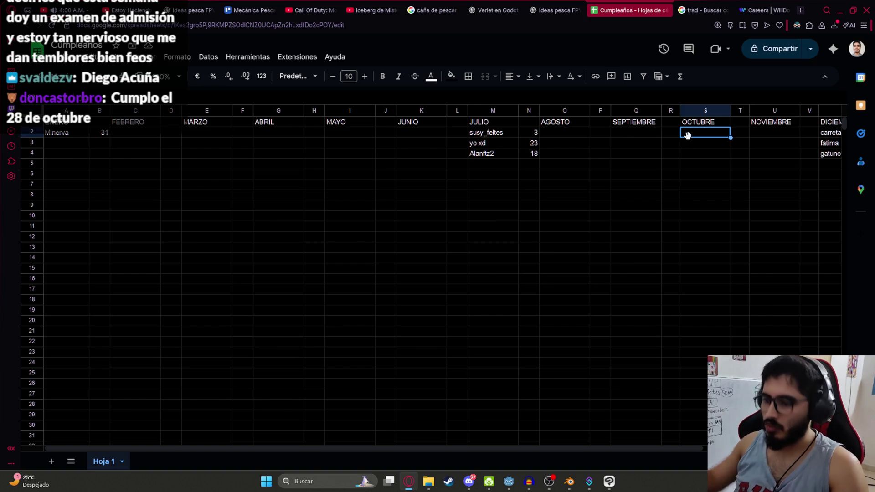
pyautogui.press('Right')
pyautogui.write('28')
pyautogui.press('Left')
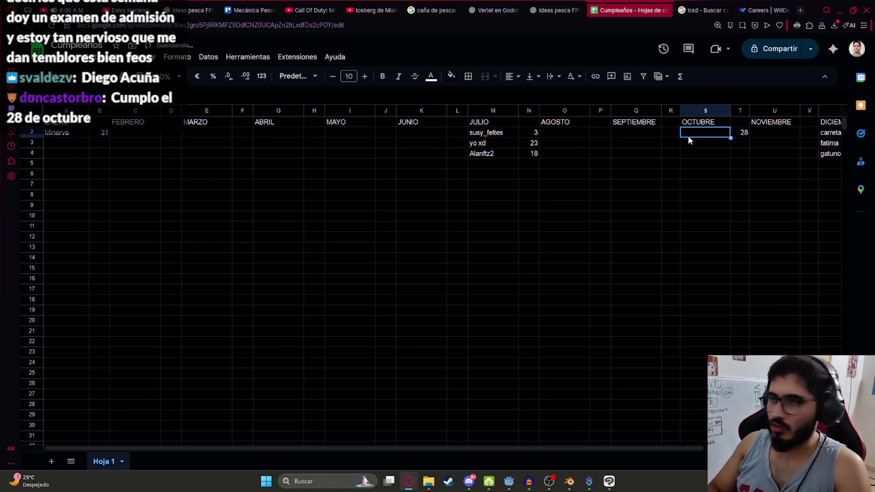
pyautogui.write('doncastorbro')
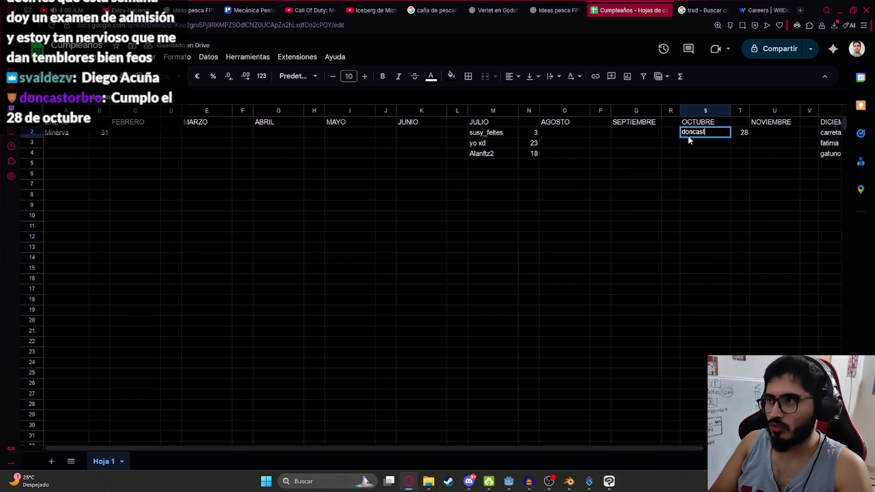
pyautogui.click(528, 216)
# - Clear an accidental range selection and review the JULIO birthday entries
pyautogui.moveTo(744, 167); pyautogui.dragTo(833, 155)
pyautogui.moveTo(557, 189); pyautogui.dragTo(44, 182)
pyautogui.click(386, 186)
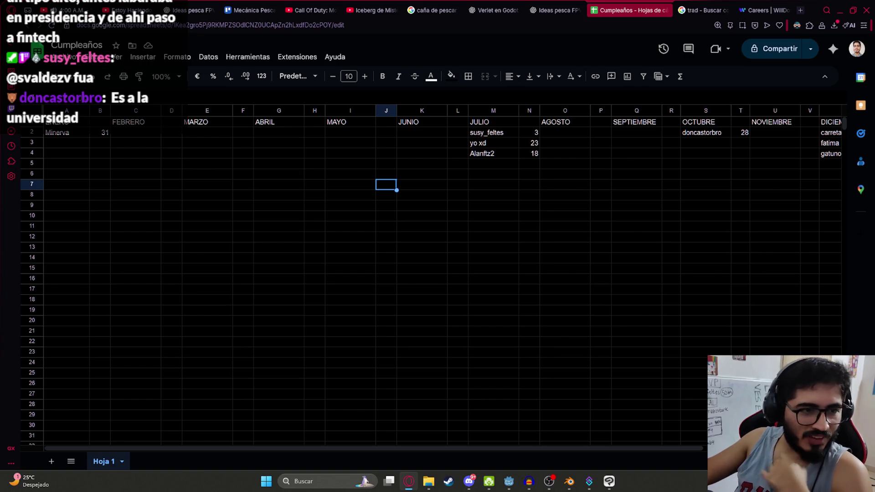
pyautogui.click(421, 258)
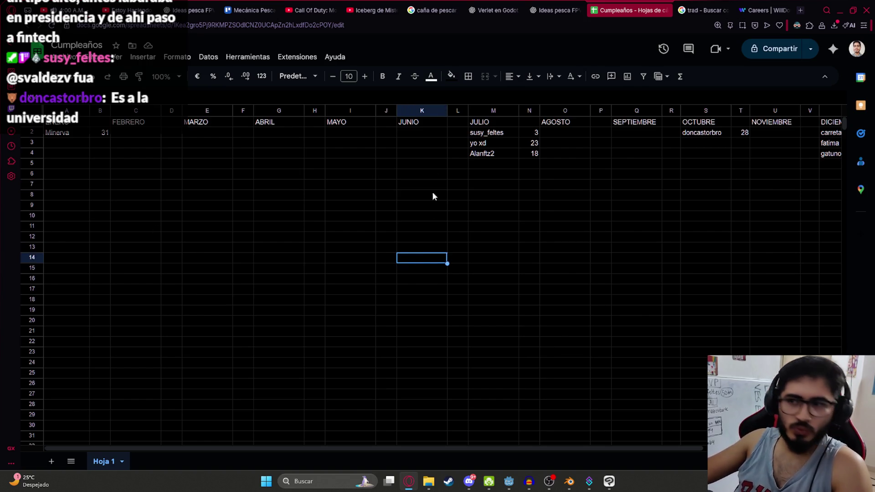
pyautogui.click(491, 136)
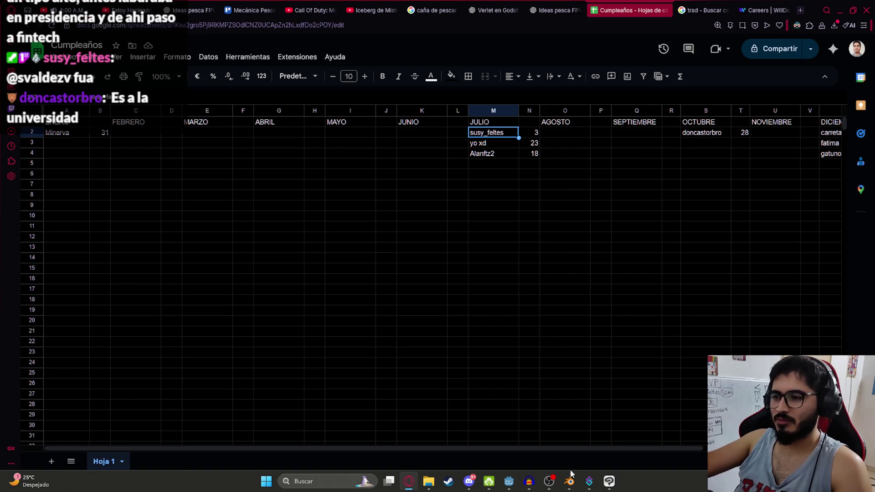
pyautogui.moveTo(608, 483)
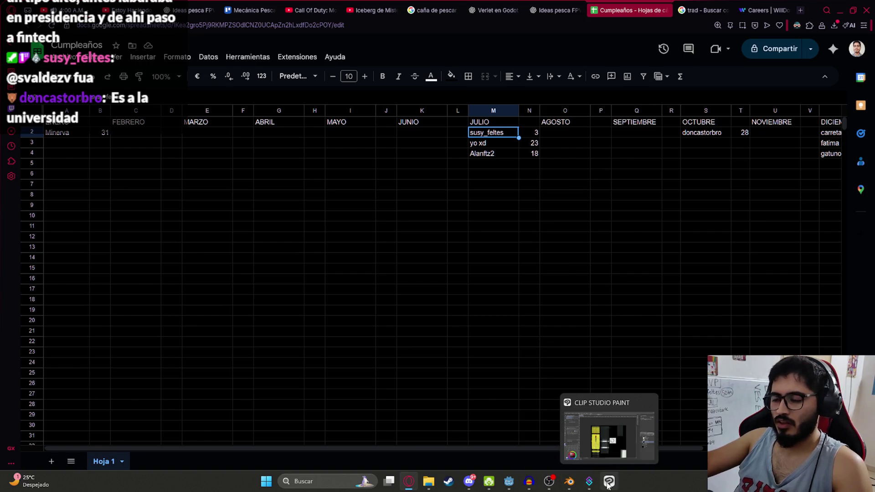
pyautogui.click(546, 5)
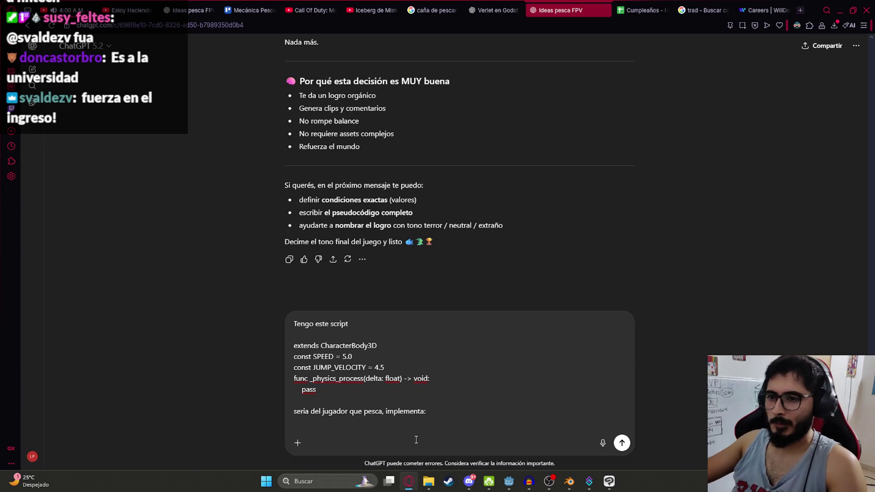
# - Copy the drafted script message into the Verlet en Godot chat
pyautogui.hotkey('ctrl', 'a')
pyautogui.click(473, 4)
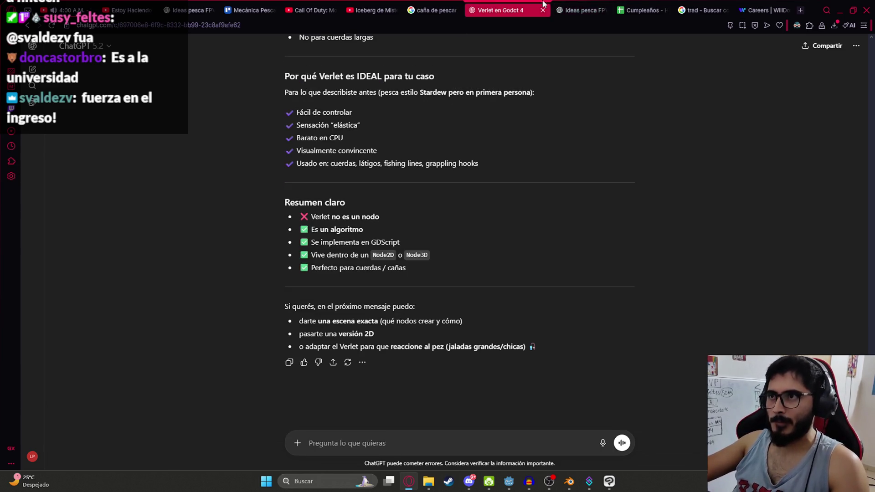
pyautogui.hotkey('ctrl', 'v')
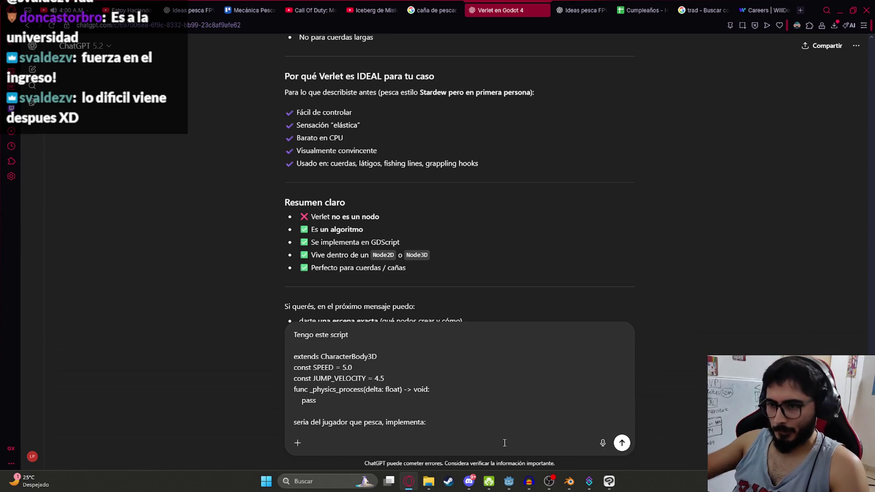
pyautogui.hotkey('shift', 'Return')
# - List the cast controls: 'Preparar para lanzar caña' on holding left click, releasing casts the rod
pyautogui.write(':a')
pyautogui.press('BackSpace')
pyautogui.press('BackSpace')
pyautogui.write('L')
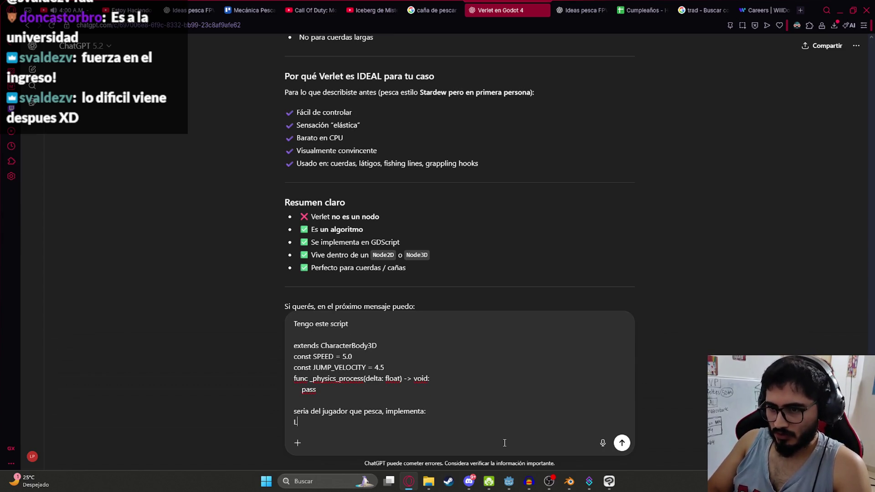
pyautogui.write('anzar cañ')
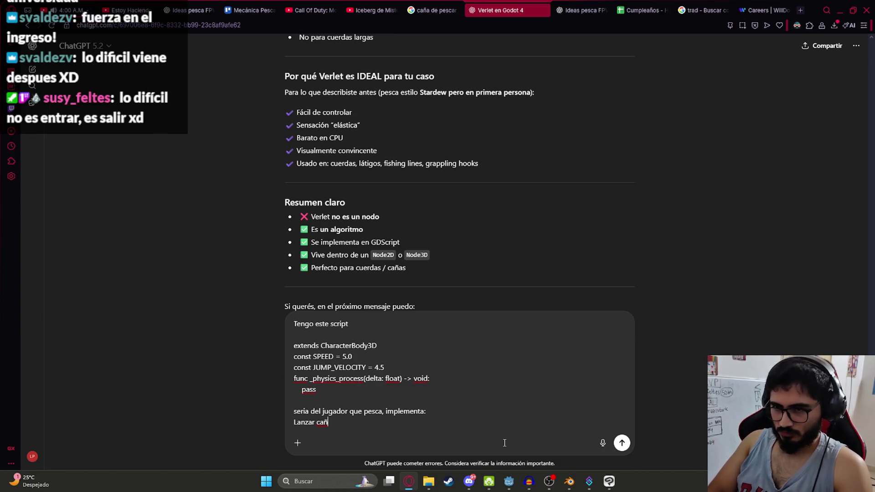
pyautogui.write('a')
pyautogui.hotkey('shift', 'Return')
pyautogui.write('Recoger caña')
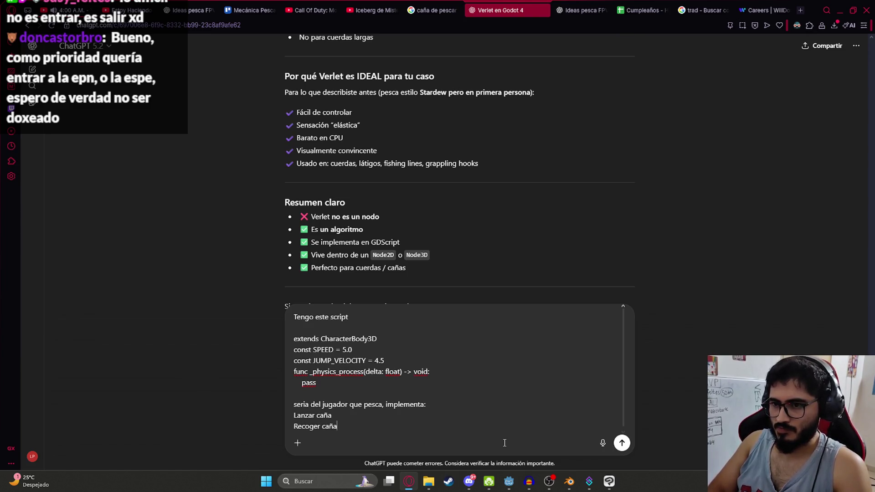
pyautogui.hotkey('shift', 'Return')
pyautogui.press('BackSpace')
pyautogui.press('BackSpace')
pyautogui.press('BackSpace')
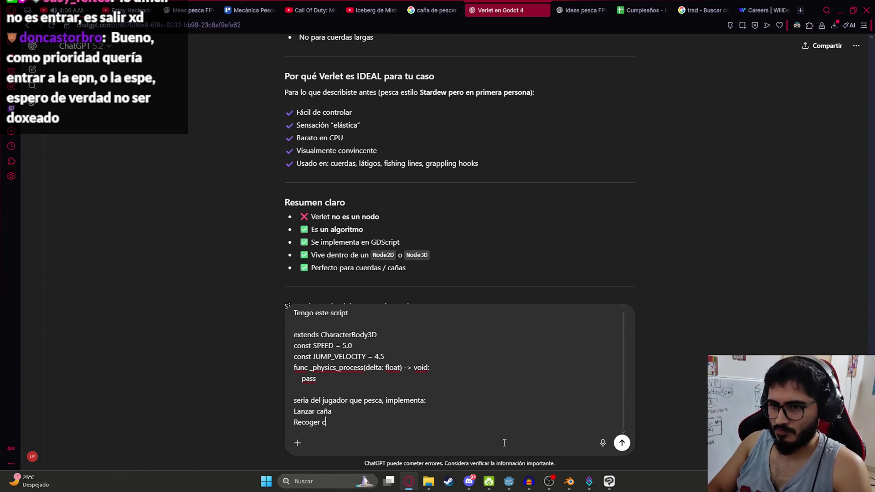
pyautogui.press('BackSpace')
pyautogui.press('BackSpace')
pyautogui.press('BackSpace')
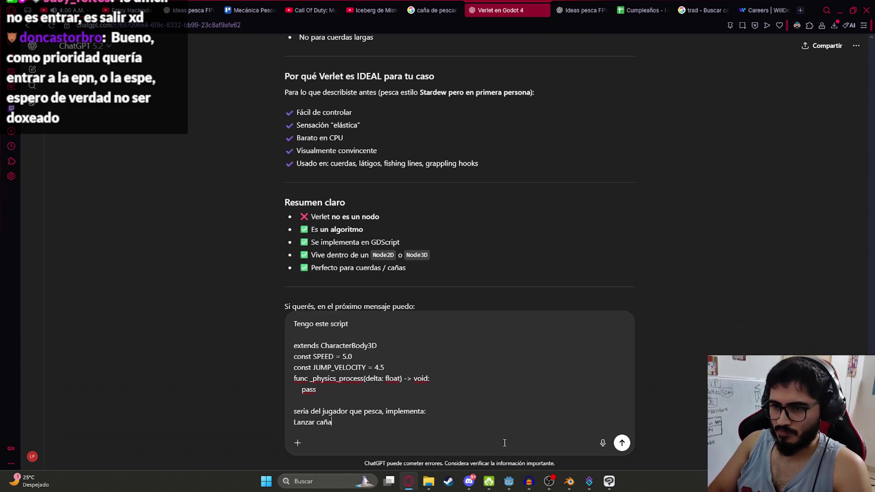
pyautogui.write(',mantener cl')
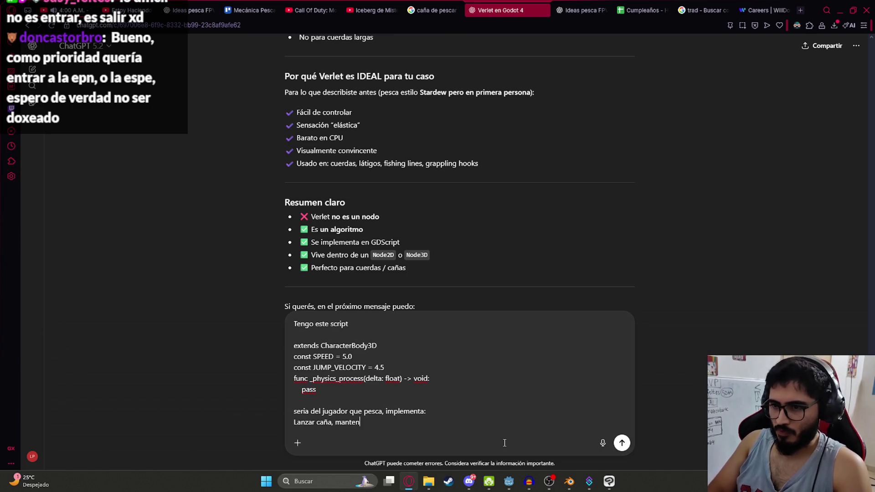
pyautogui.write('ick izquierdo')
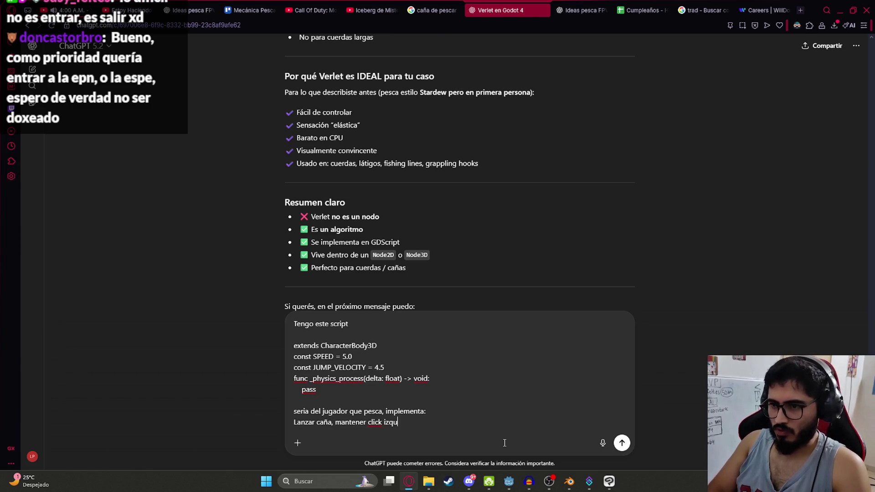
pyautogui.hotkey('shift', 'Return')
pyautogui.write('Soltar ')
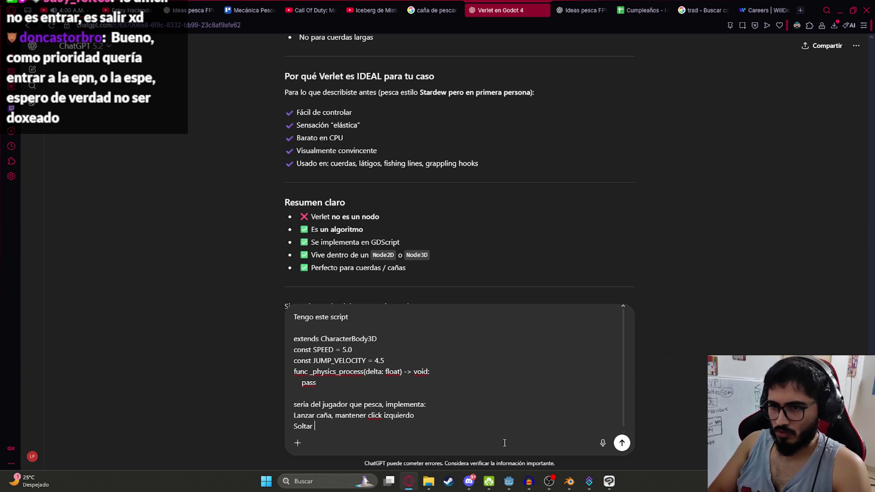
pyautogui.write('click izquierdo')
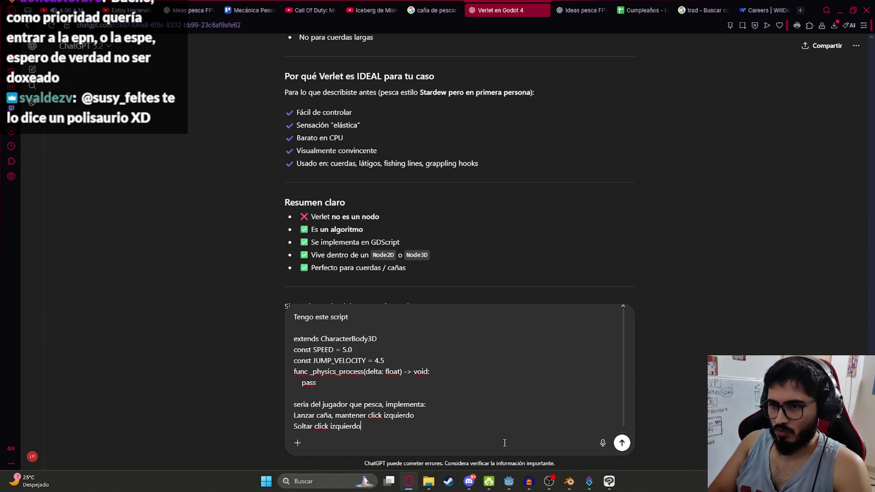
pyautogui.write(', lanza caña')
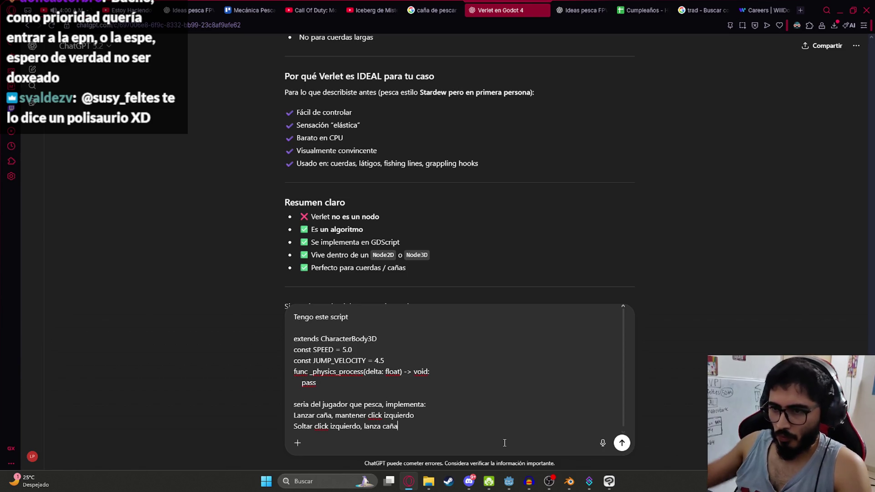
pyautogui.moveTo(335, 415); pyautogui.dragTo(292, 416)
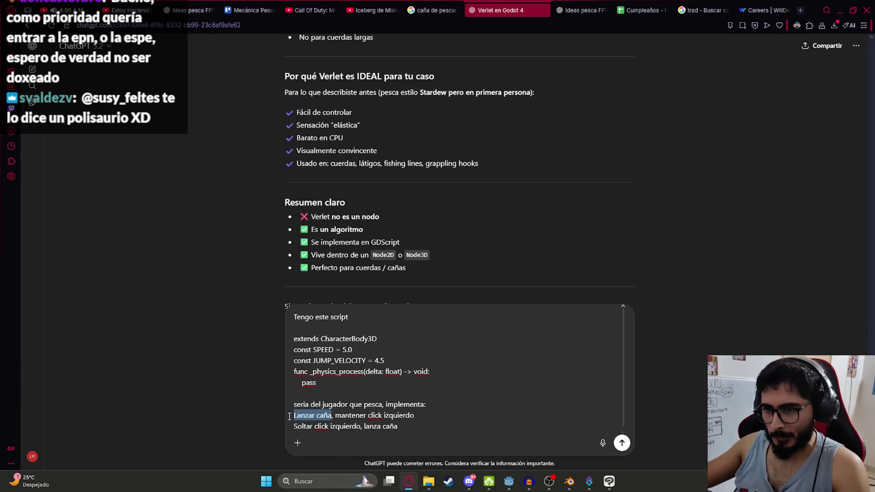
pyautogui.write('Preparar para lanza')
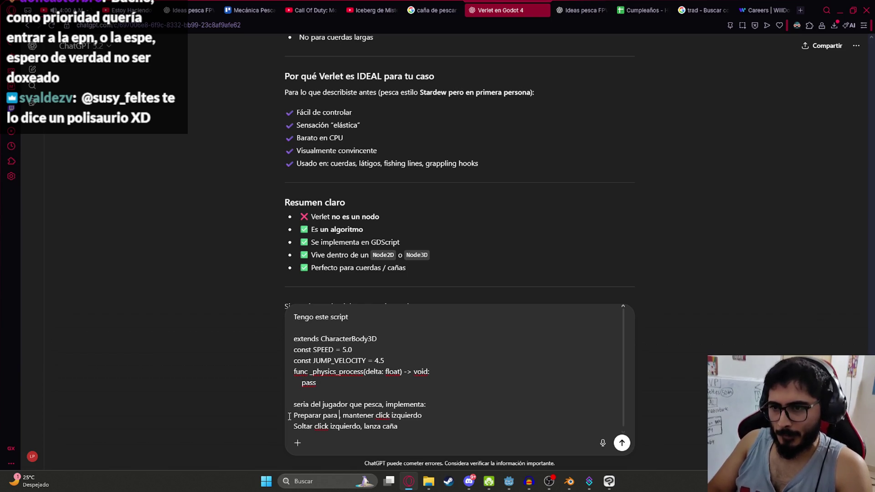
pyautogui.write('r caña')
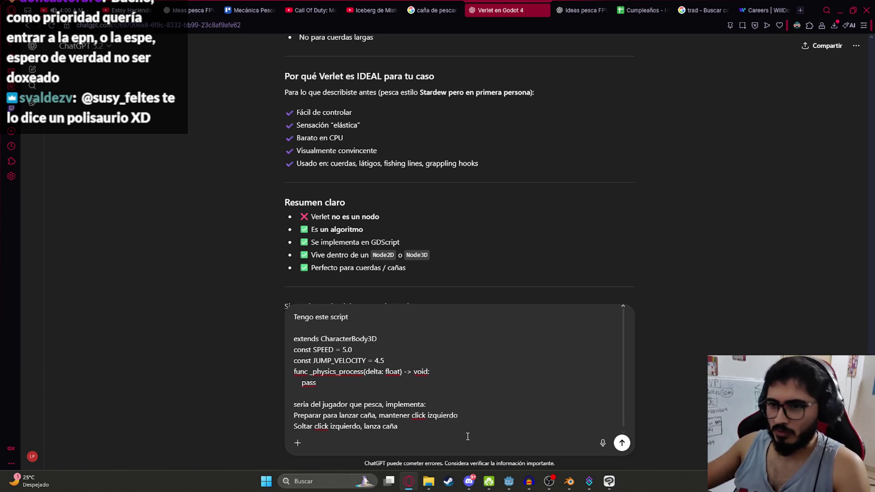
# - Add the line 'Usar verlet para el hilo de caña' to the request
pyautogui.click(468, 430)
pyautogui.hotkey('shift', 'Return')
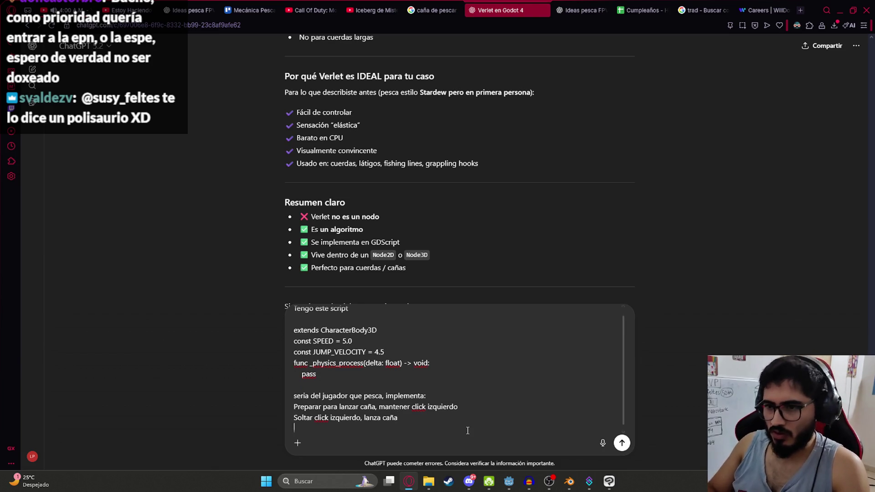
pyautogui.write('Usar verlet ')
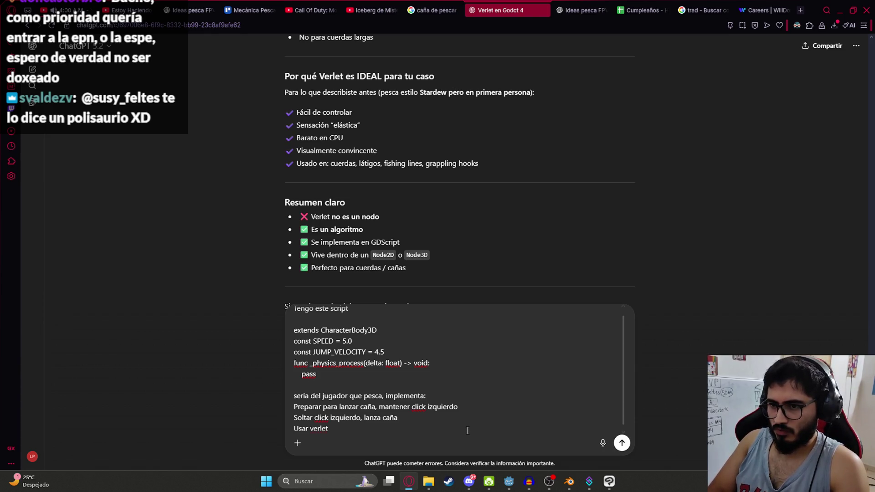
pyautogui.write('usando un')
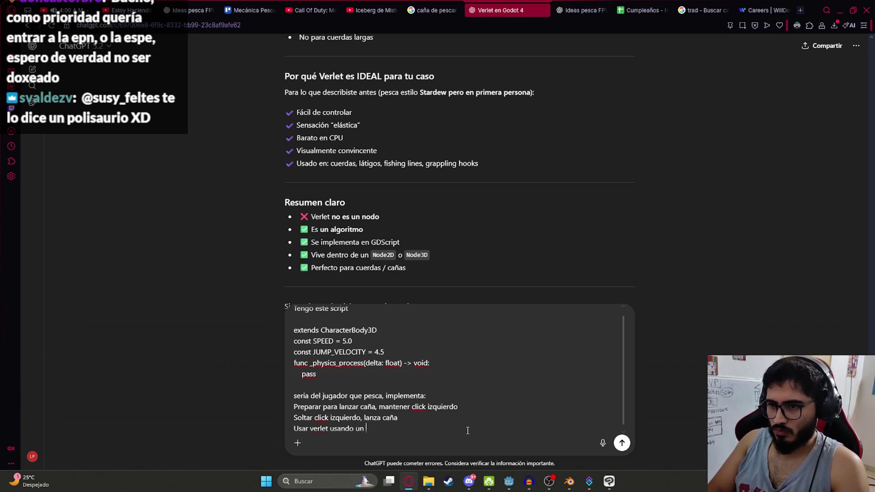
pyautogui.press('BackSpace')
pyautogui.press('BackSpace')
pyautogui.press('BackSpace')
pyautogui.write('$M')
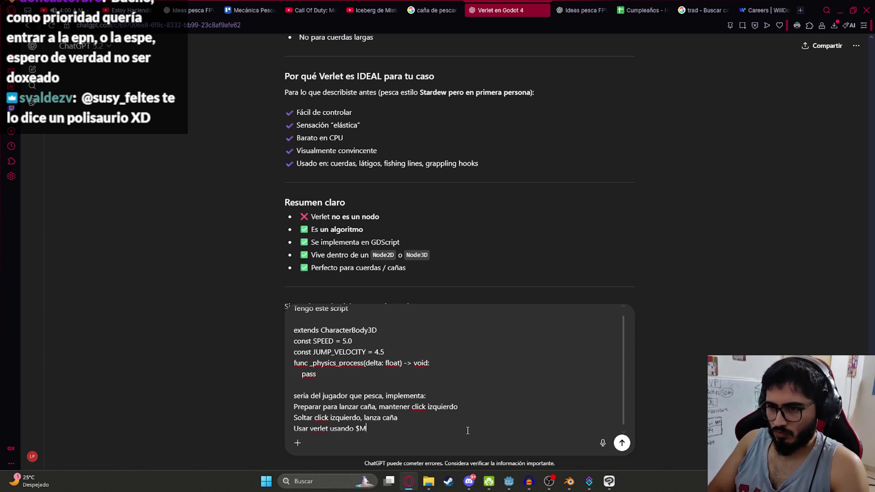
pyautogui.write('arker de')
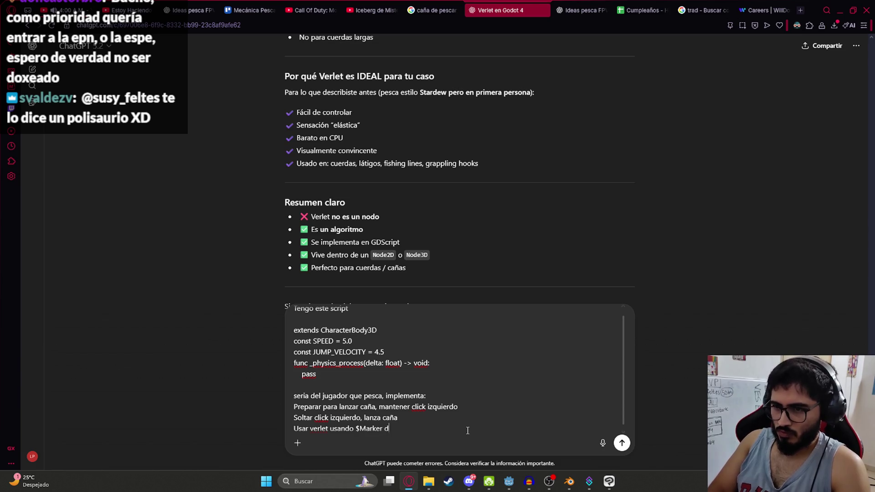
pyautogui.hotkey('ctrl', 'BackSpace')
pyautogui.hotkey('ctrl', 'BackSpace')
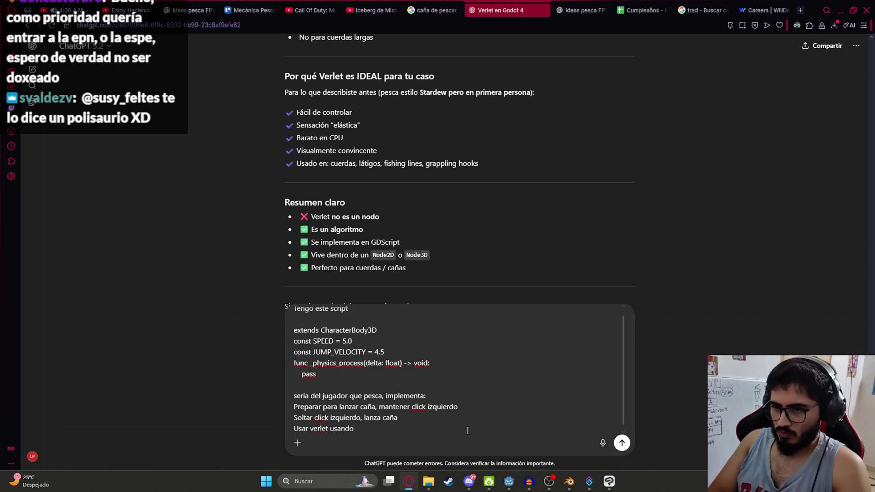
pyautogui.hotkey('ctrl', 'BackSpace')
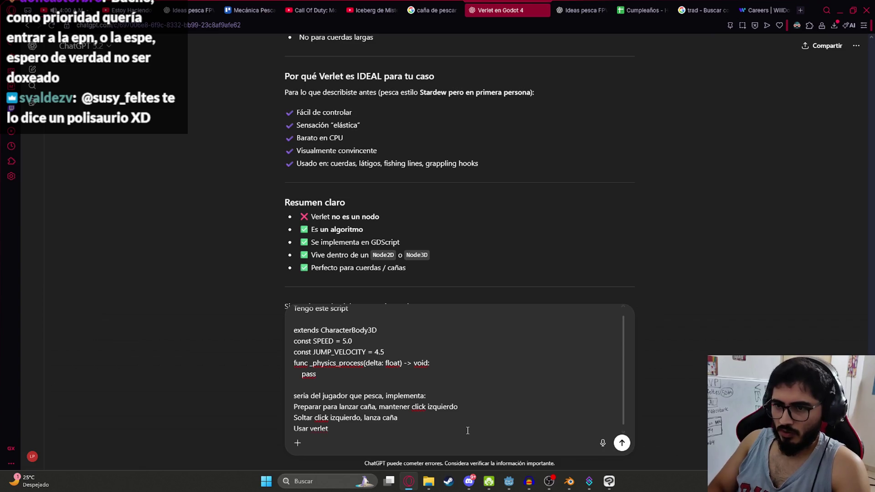
pyautogui.hotkey('shift', 'Return')
pyautogui.press('BackSpace')
pyautogui.write('para e')
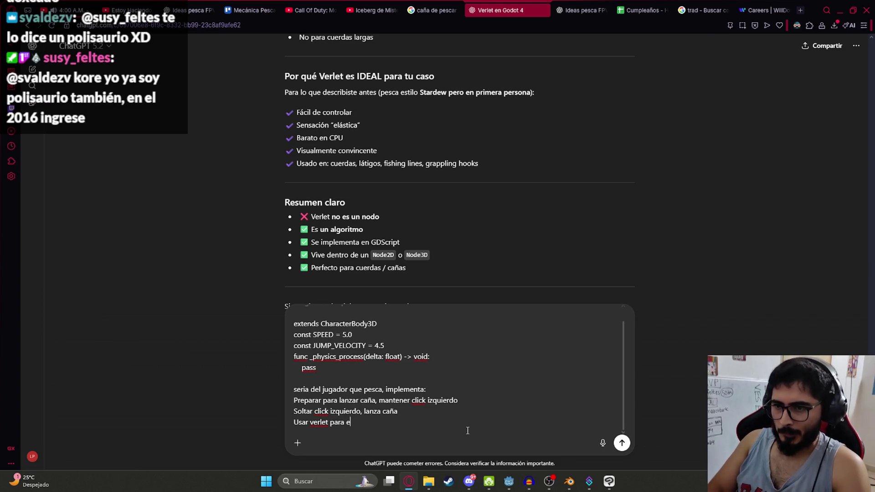
pyautogui.press('BackSpace')
pyautogui.write('lel h')
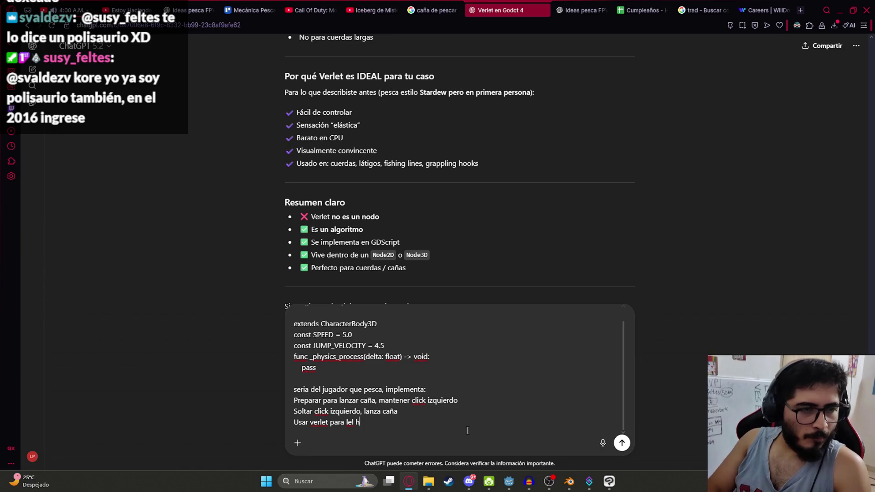
pyautogui.write('ilo de caña')
pyautogui.hotkey('shift', 'Return')
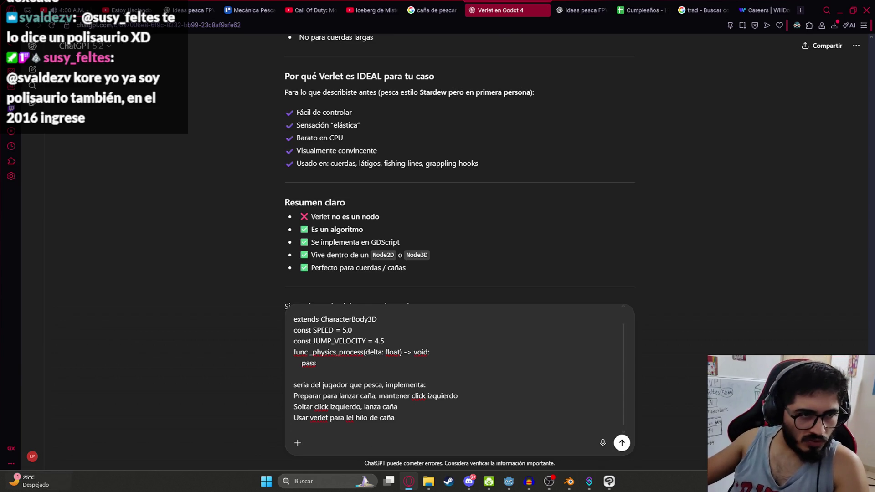
# - Insert 'la' into the Verlet line and send the fishing-player request to ChatGPT
pyautogui.hotkey('alt', 'Tab')
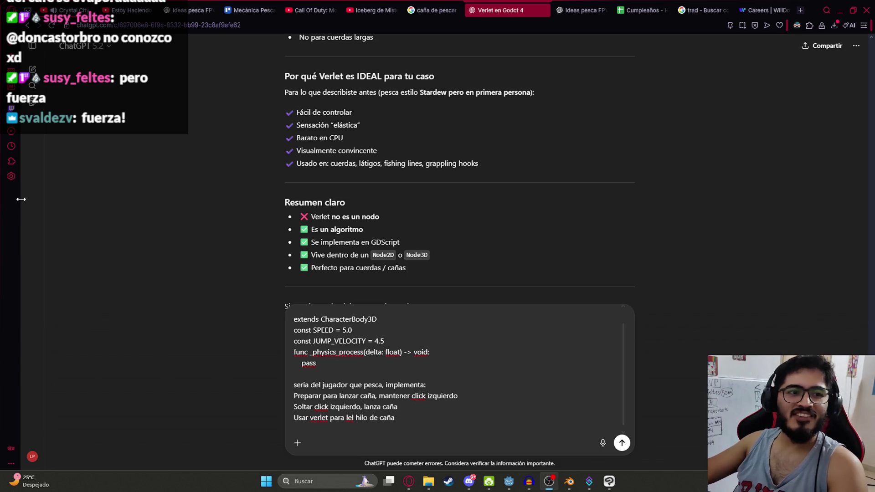
pyautogui.click(431, 429)
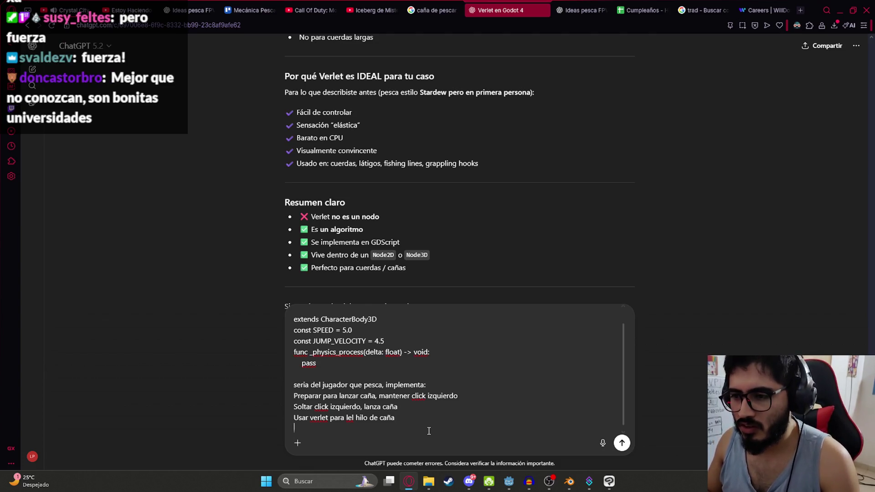
pyautogui.write('la')
pyautogui.hotkey('ctrl', 'a')
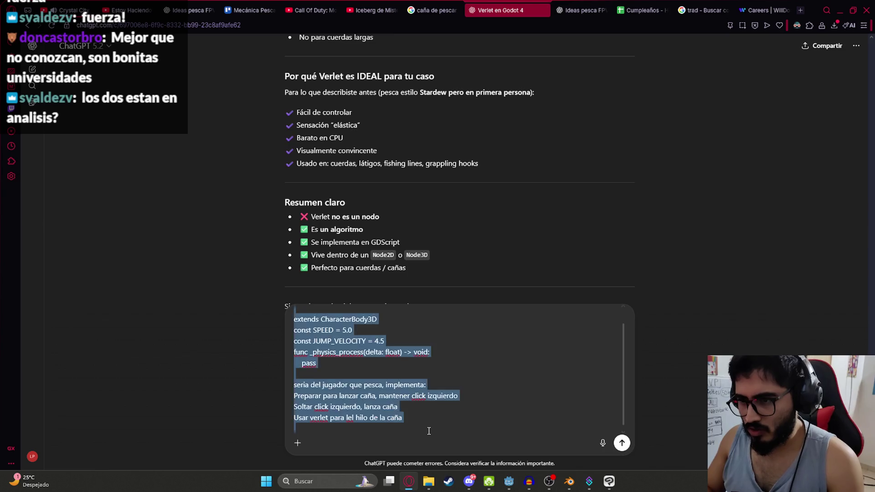
pyautogui.click(429, 431)
pyautogui.press('Return')
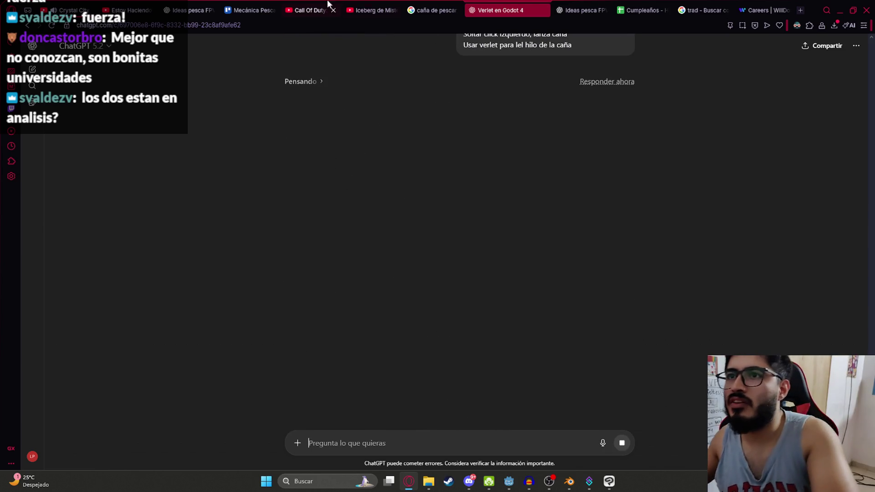
pyautogui.click(84, 10)
# - Pause the Crystal City video and search YouTube for 'cosas girtando'
pyautogui.click(158, 82)
pyautogui.click(145, 10)
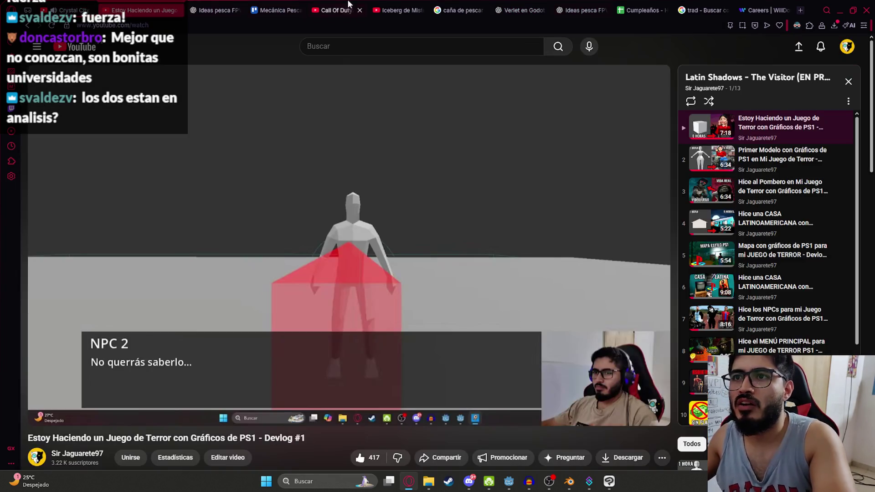
pyautogui.click(360, 46)
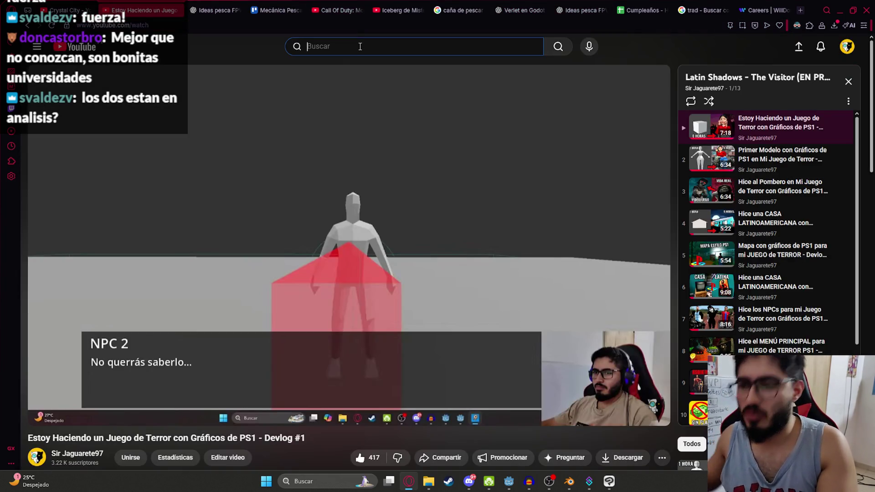
pyautogui.write('cosas girtando')
pyautogui.press('Return')
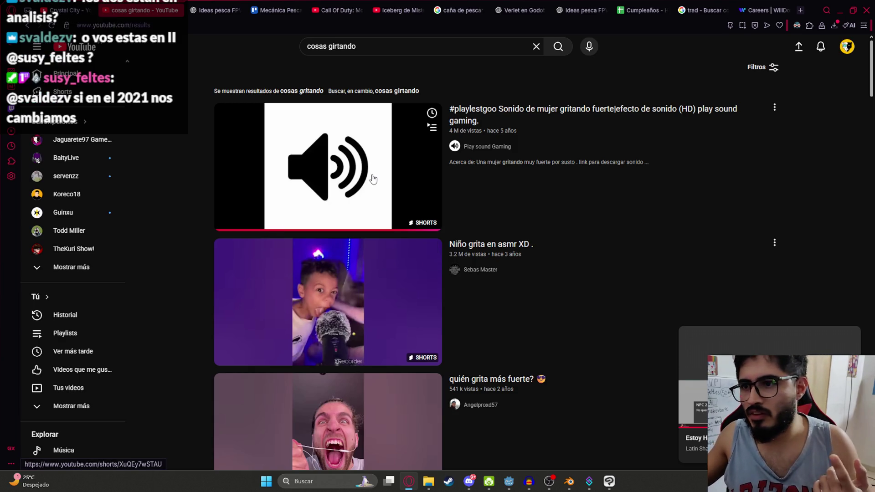
# - Correct the search to 'cosas girando' and open the Happy Monkey Circle video full screen, paused
pyautogui.doubleClick(341, 47)
pyautogui.write('girando')
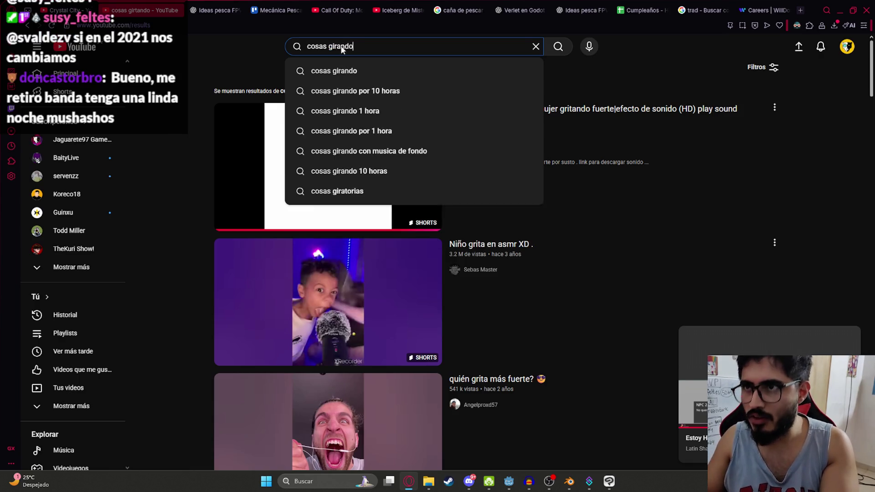
pyautogui.press('Return')
pyautogui.click(458, 90)
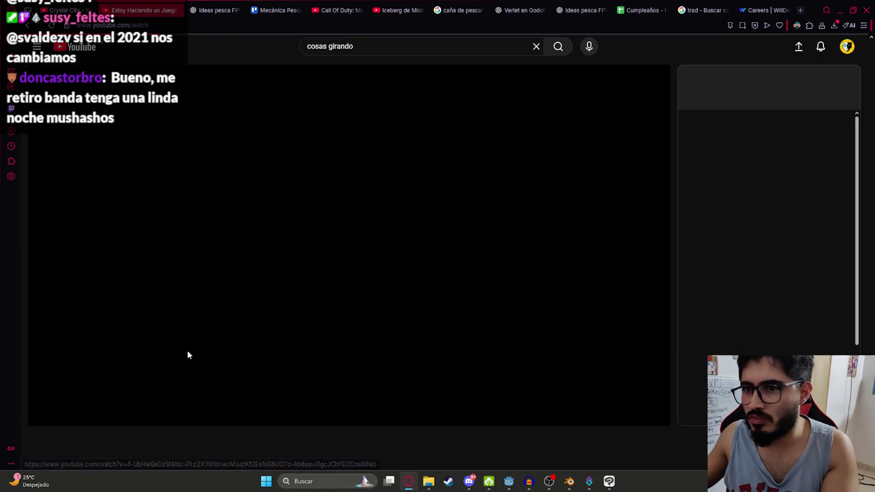
pyautogui.doubleClick(93, 378)
pyautogui.press('space')
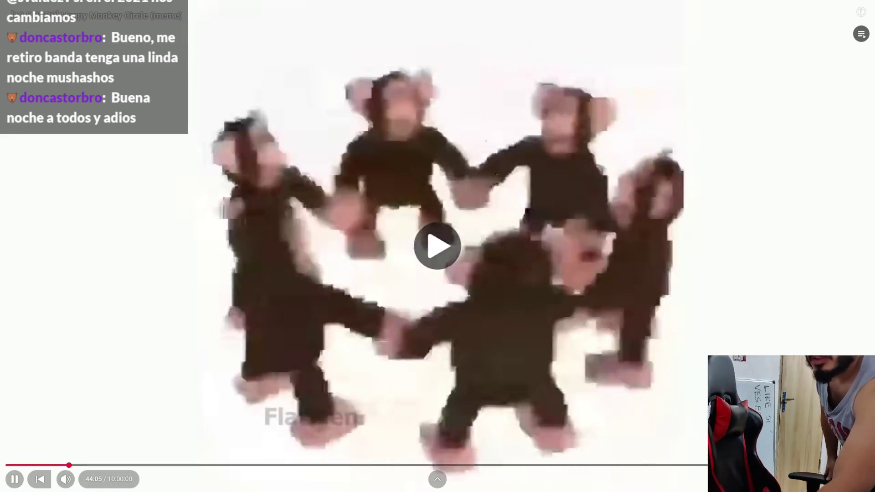
# - Pause the dancing monkeys video, leave fullscreen and return to the Crystal City song tab
pyautogui.press('space')
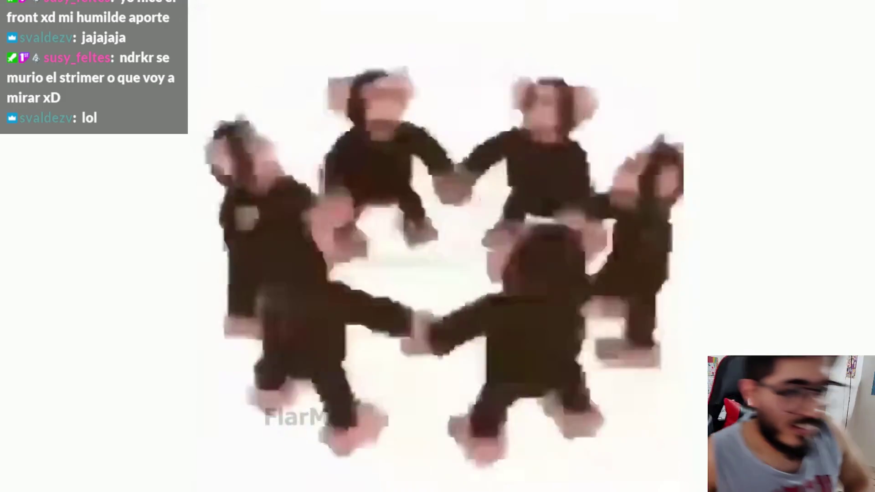
pyautogui.press('space')
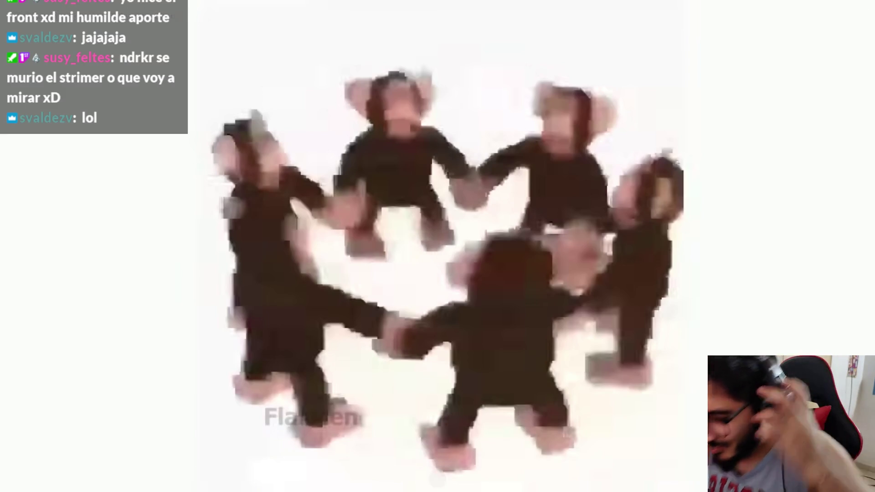
pyautogui.press('Escape')
pyautogui.hotkey('ctrl', 'shift', 'Tab')
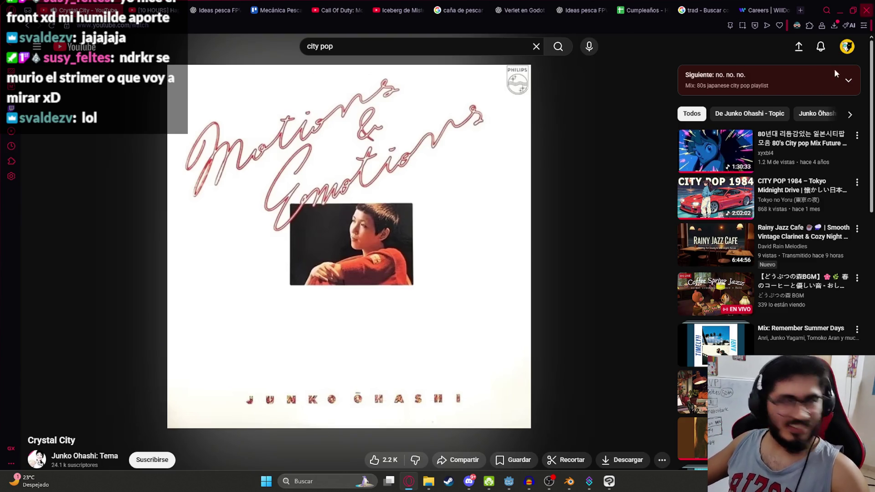
# - Pass through the Godot editor, then bring up the 'Verlet en Godot 4' ChatGPT tab in Opera
pyautogui.moveTo(592, 106)
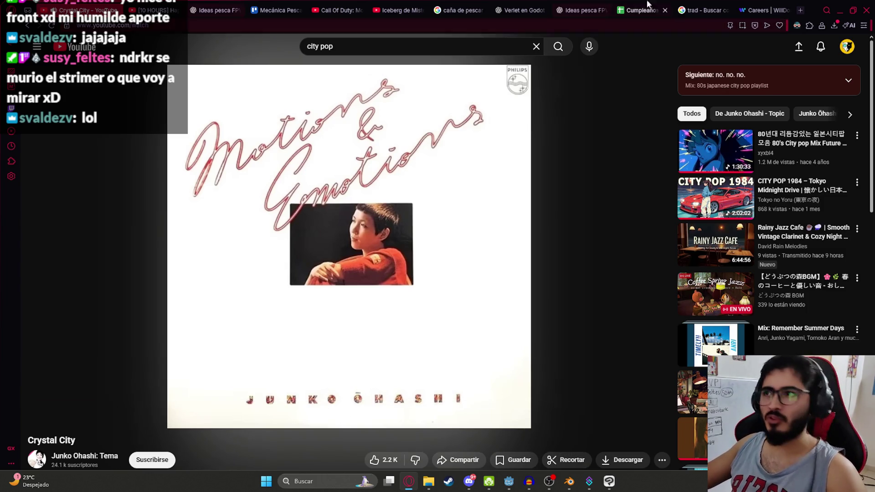
pyautogui.moveTo(564, 244)
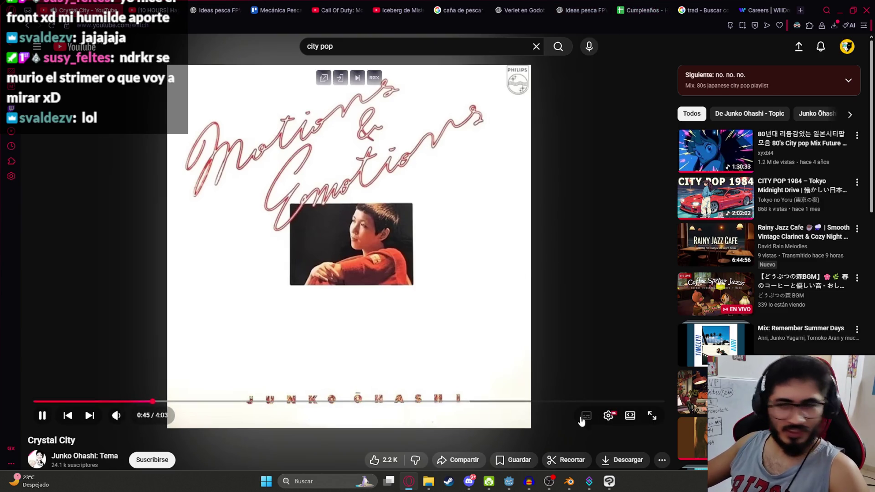
pyautogui.click(509, 481)
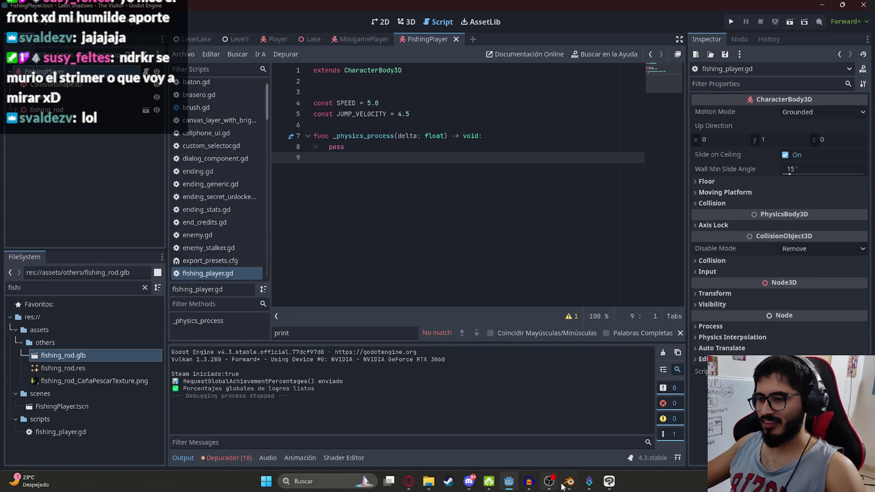
pyautogui.click(564, 485)
pyautogui.click(565, 484)
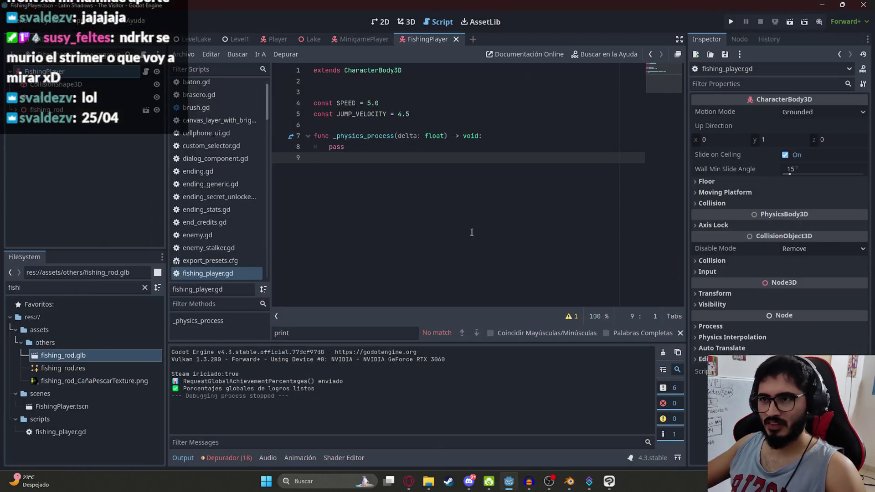
pyautogui.click(409, 482)
pyautogui.click(506, 10)
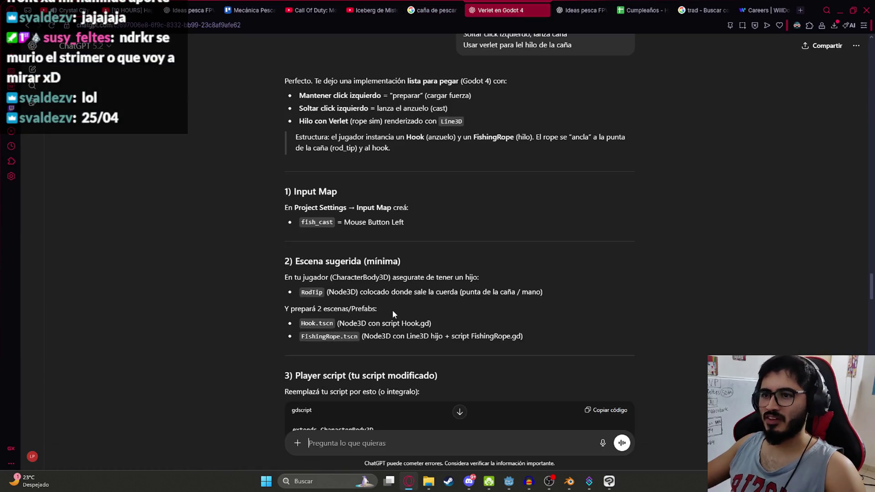
# - Copy the modified player script from the gdscript block in section 3
pyautogui.scroll(1, 395, 314)
pyautogui.scroll(-3, 338, 225)
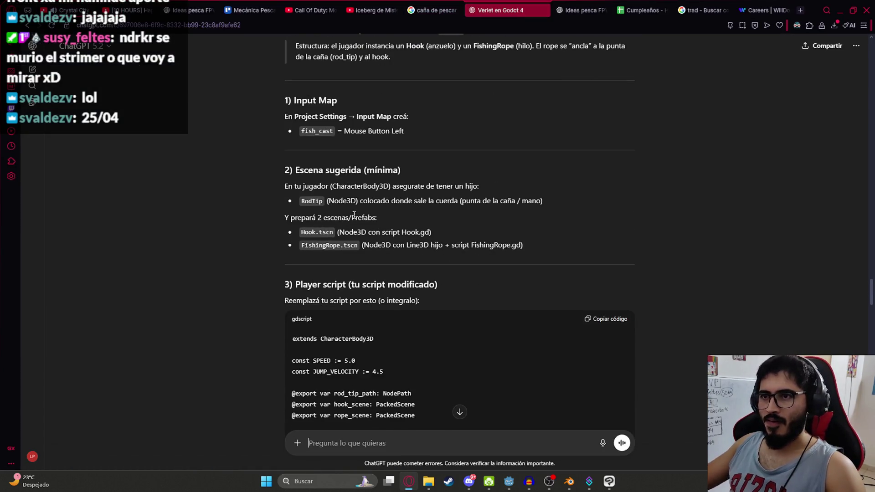
pyautogui.scroll(-3, 363, 144)
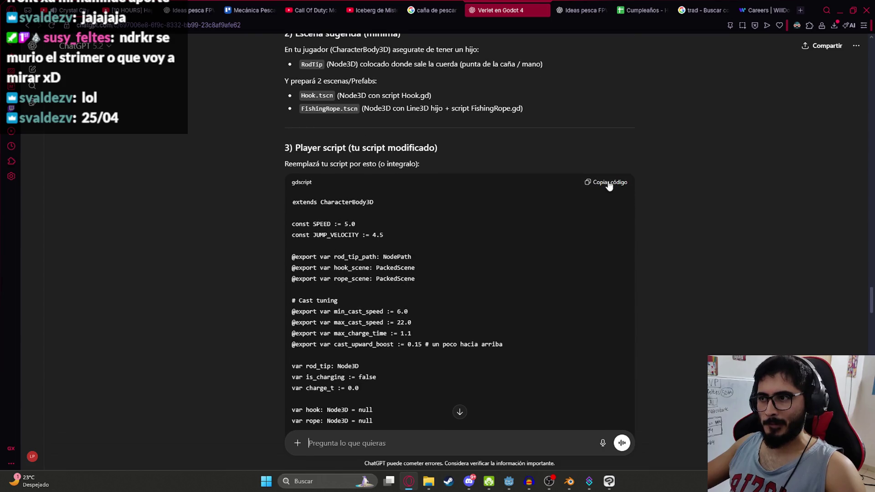
pyautogui.click(609, 183)
# - Skim the Hook.gd section, then switch to the Cumpleaños birthday spreadsheet
pyautogui.scroll(-20, 421, 266)
pyautogui.scroll(3, 421, 266)
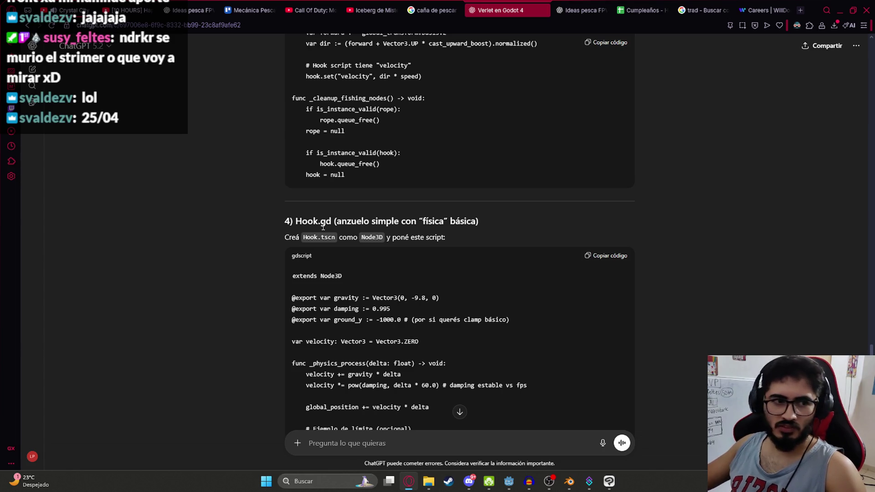
pyautogui.click(631, 5)
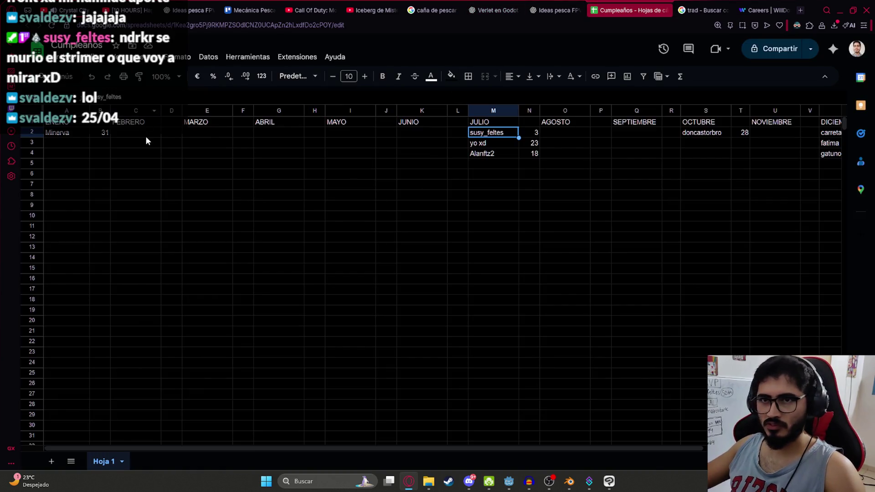
# - Enter the first viewer's username in G2 with day 24 under ABRIL
pyautogui.click(146, 136)
pyautogui.click(87, 136)
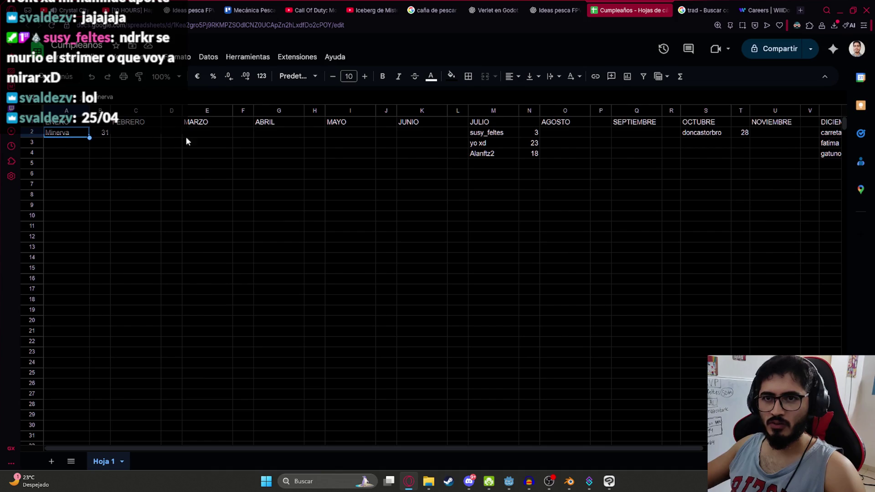
pyautogui.click(225, 141)
pyautogui.click(208, 122)
pyautogui.click(136, 133)
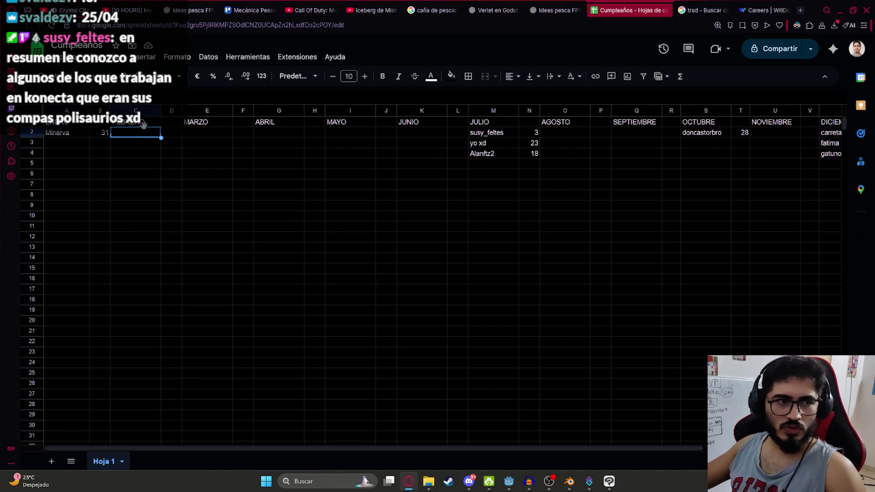
pyautogui.click(205, 133)
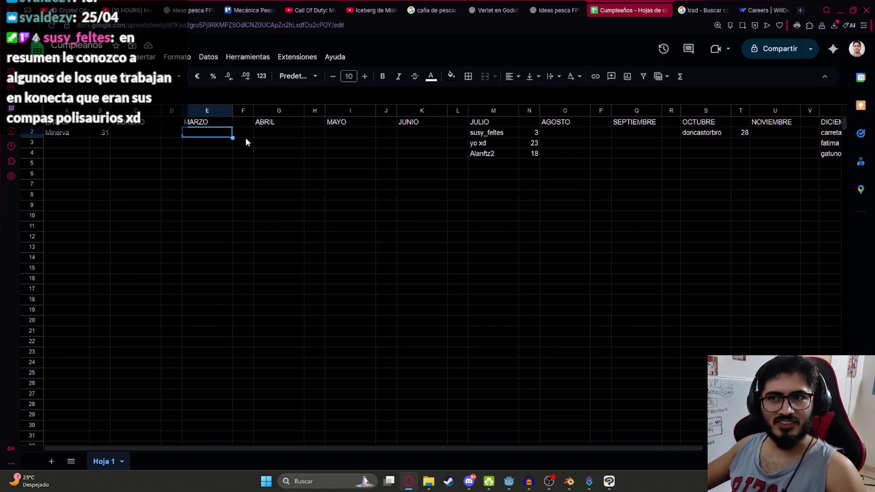
pyautogui.click(257, 136)
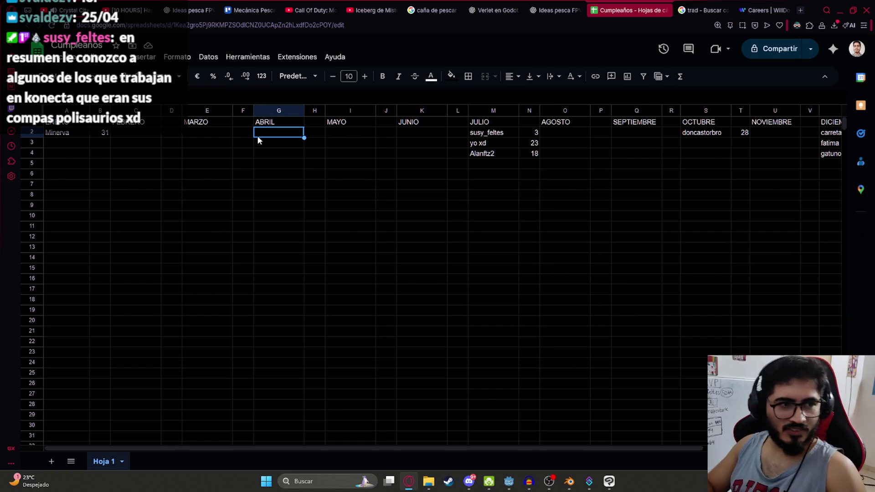
pyautogui.write('marconn95')
pyautogui.press('Tab')
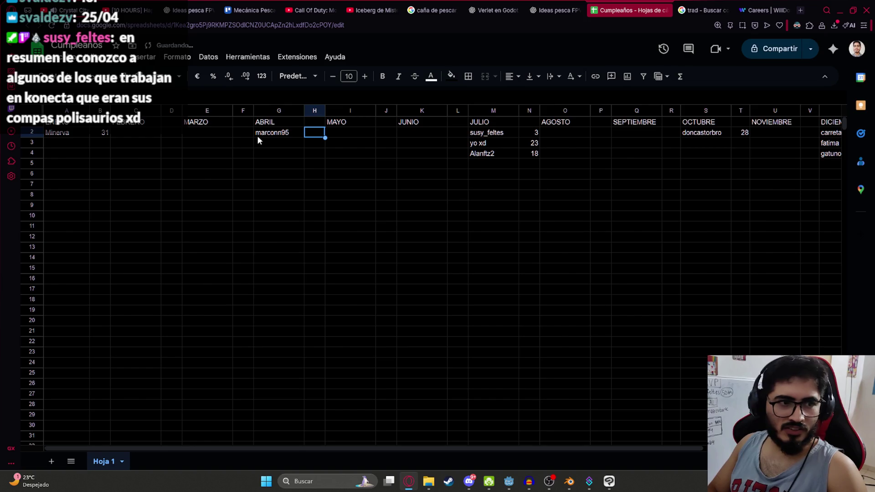
pyautogui.write('24')
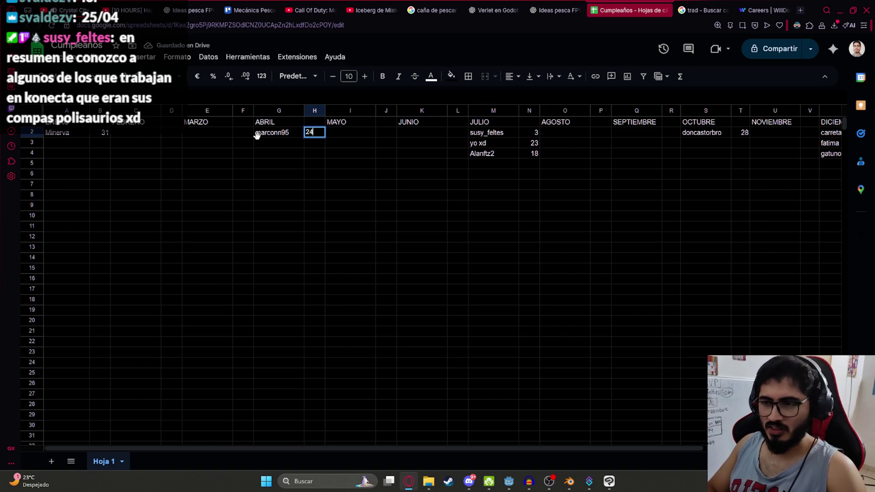
pyautogui.press('Return')
# - Enter the second viewer's username in G3 with day 25
pyautogui.write('svaldezzv')
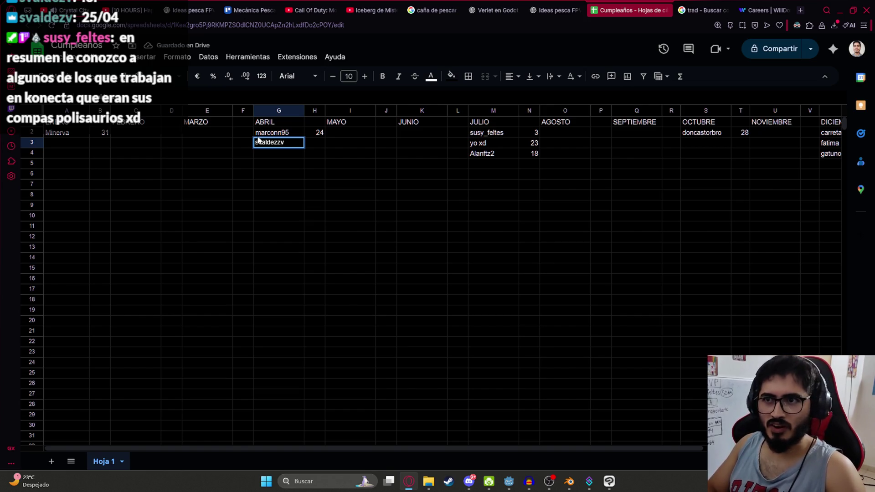
pyautogui.press('Tab')
pyautogui.write('25')
pyautogui.press('Return')
pyautogui.press('Up')
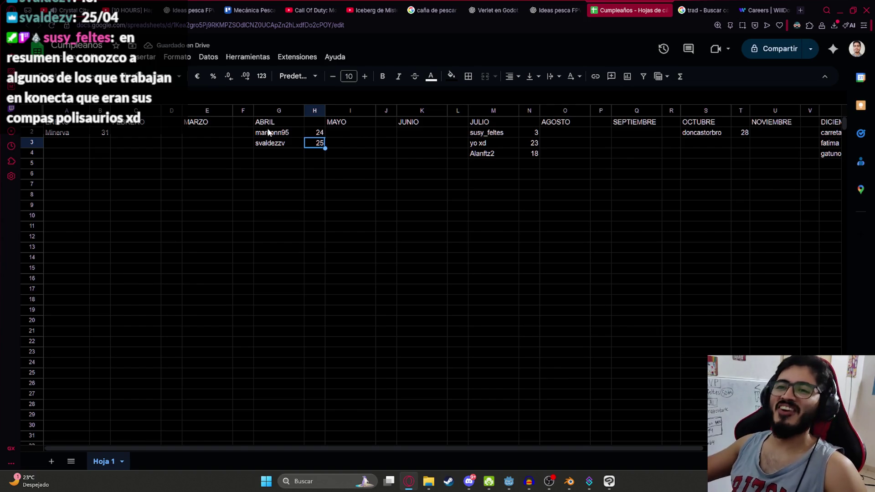
# - Check the two new April entries, then move to the WillDom careers tab
pyautogui.click(272, 147)
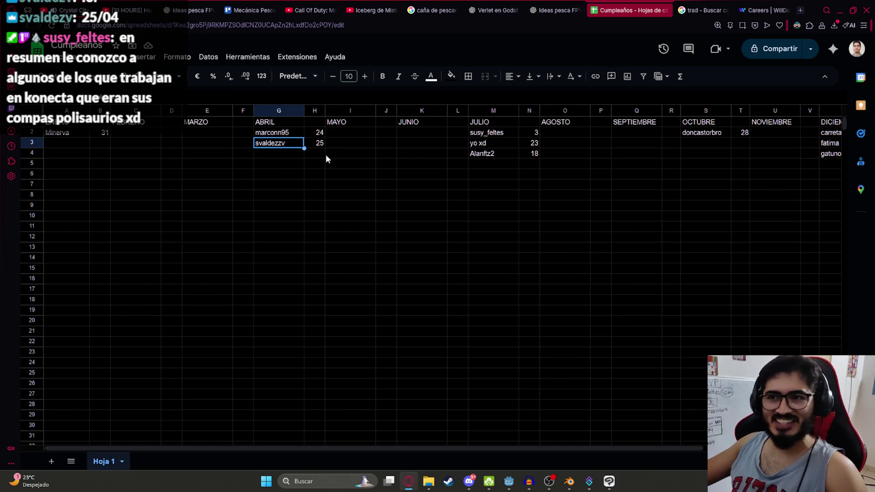
pyautogui.click(319, 135)
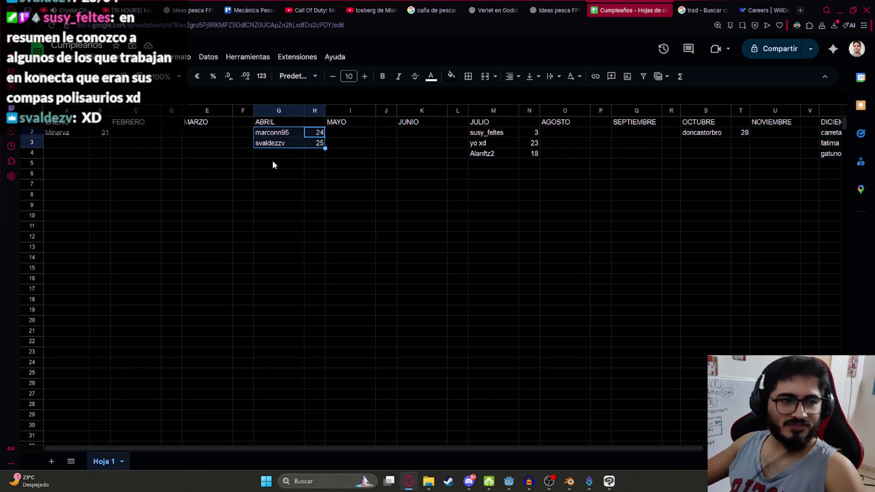
pyautogui.click(364, 186)
pyautogui.hotkey('ctrl', 'Tab')
pyautogui.hotkey('ctrl', 'Tab')
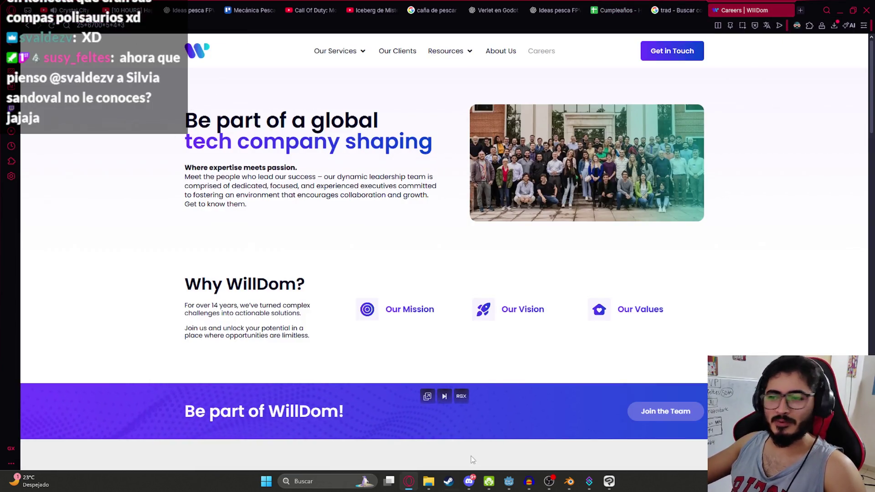
# - Return to the 'Verlet en Godot 4' ChatGPT conversation
pyautogui.click(509, 481)
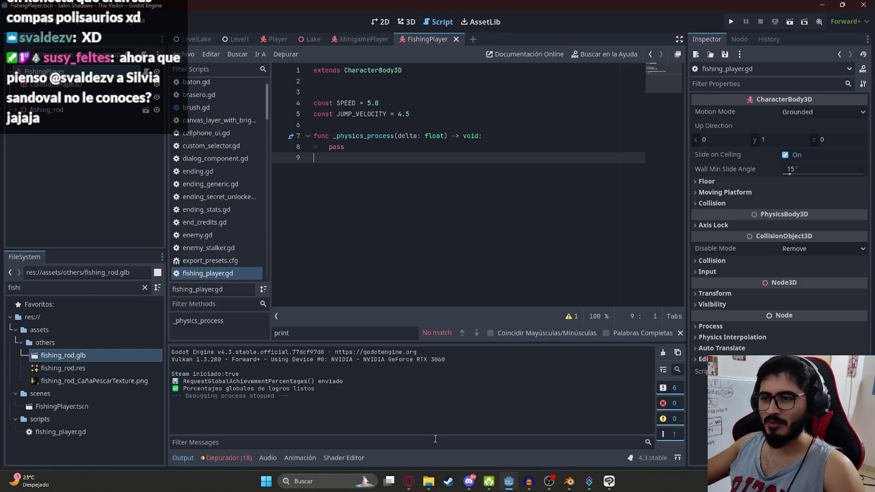
pyautogui.click(409, 481)
pyautogui.click(506, 10)
pyautogui.scroll(7, 460, 221)
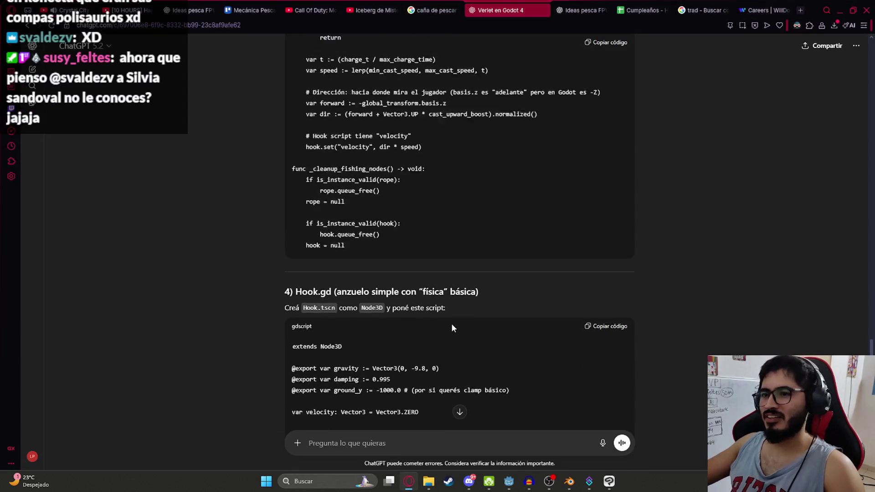
pyautogui.scroll(-9, 311, 208)
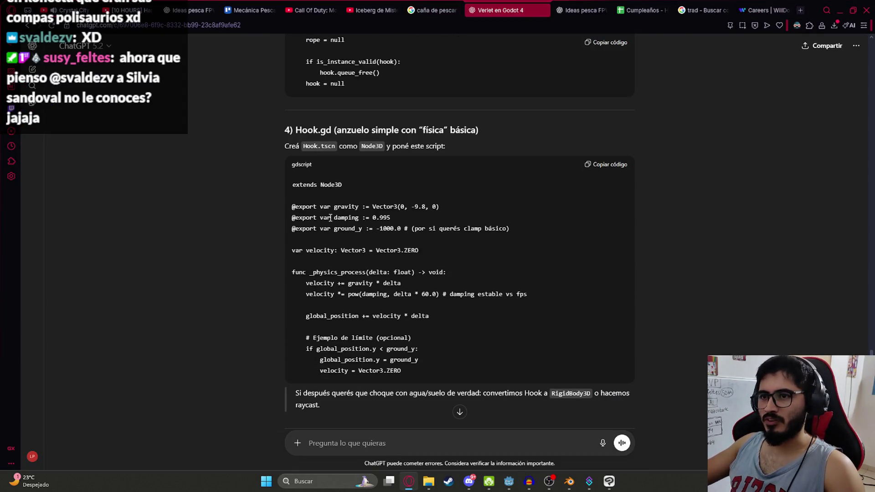
# - Search the page for 'Hook' from the section 4 heading, scrolling up to _prepare_cast
pyautogui.doubleClick(307, 129)
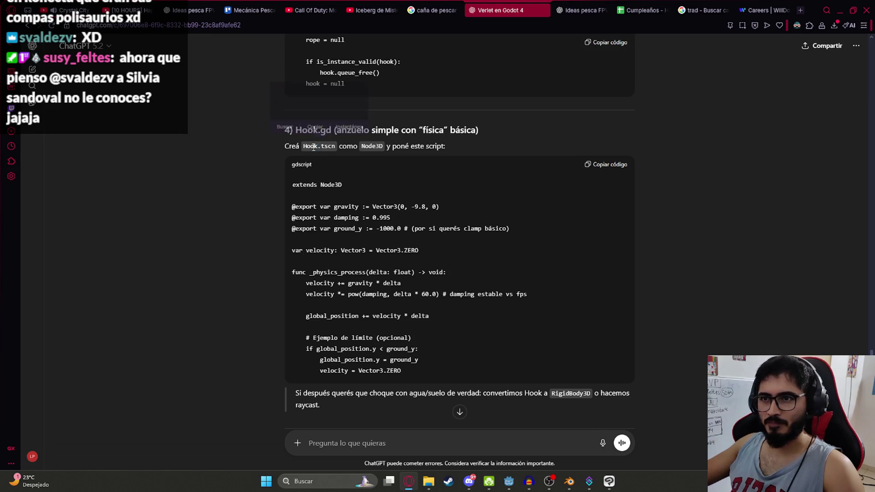
pyautogui.hotkey('ctrl', 'f')
pyautogui.scroll(8, 417, 223)
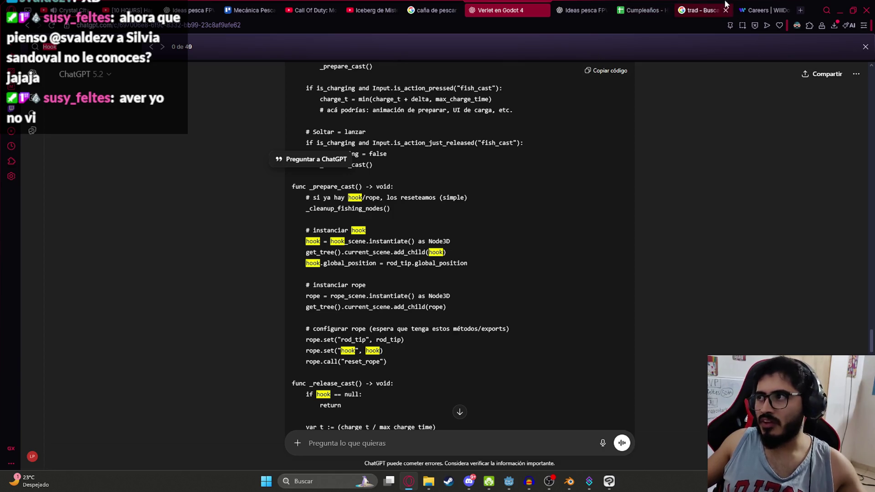
# - Cycle through the WillDom, Iceberg, fishing rod and fishing board tabs back to the Verlet chat
pyautogui.click(759, 10)
pyautogui.click(509, 5)
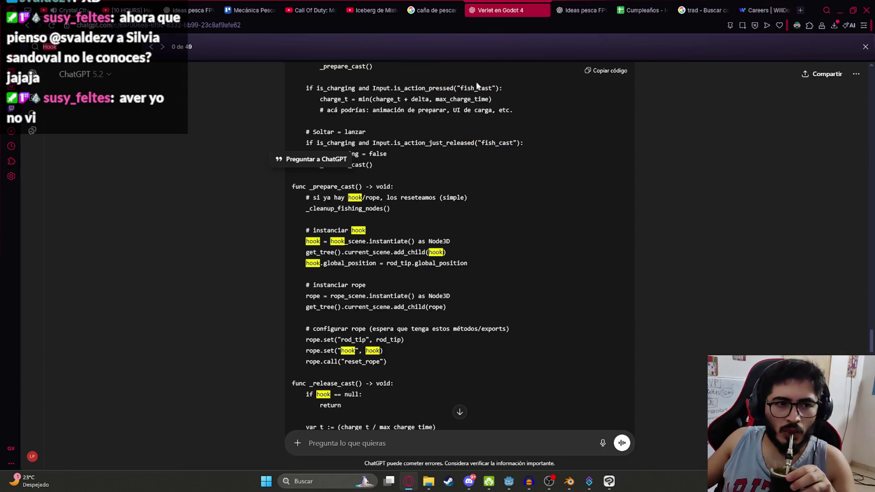
pyautogui.hotkey('ctrl', 'Tab')
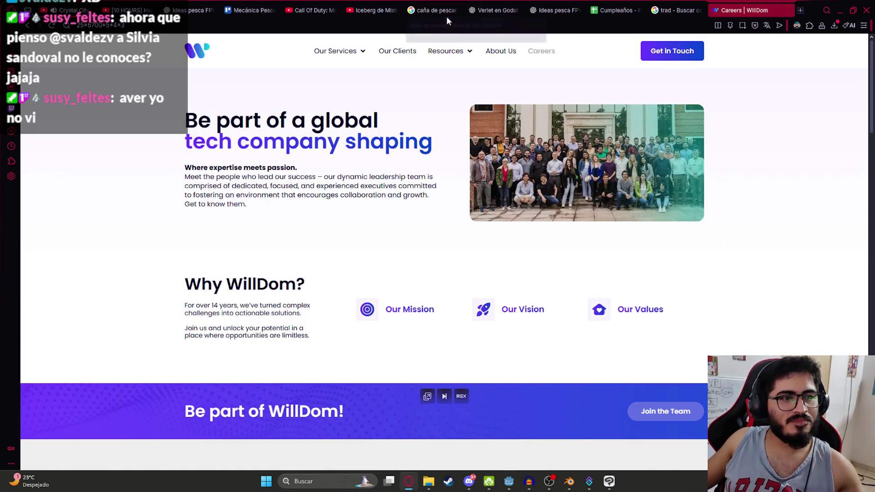
pyautogui.click(360, 8)
pyautogui.hotkey('ctrl', 'Tab')
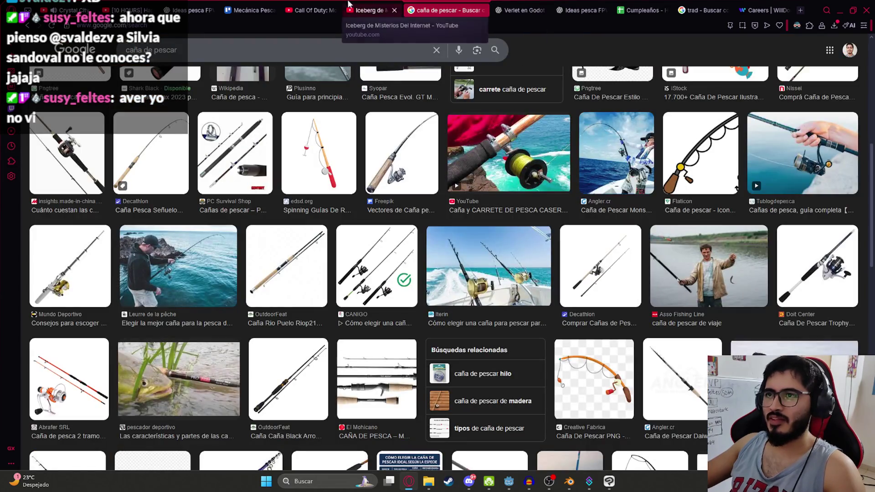
pyautogui.click(250, 9)
pyautogui.click(579, 9)
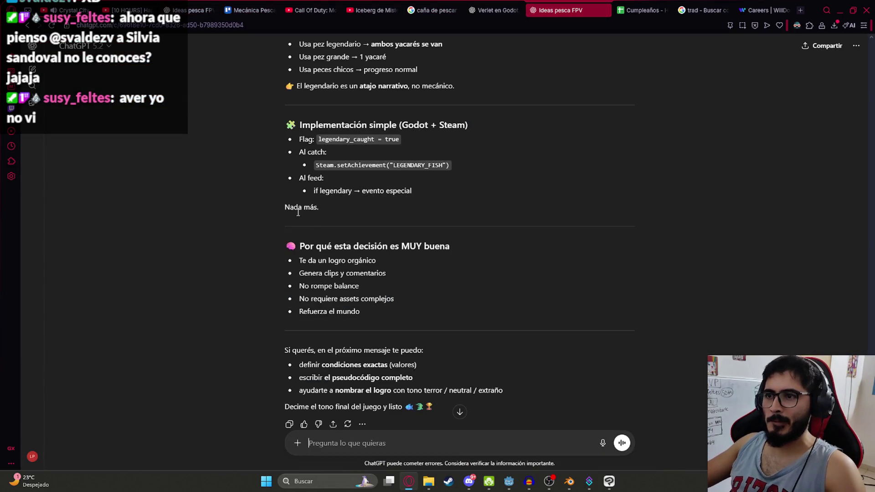
pyautogui.hotkey('ctrl', 'Tab')
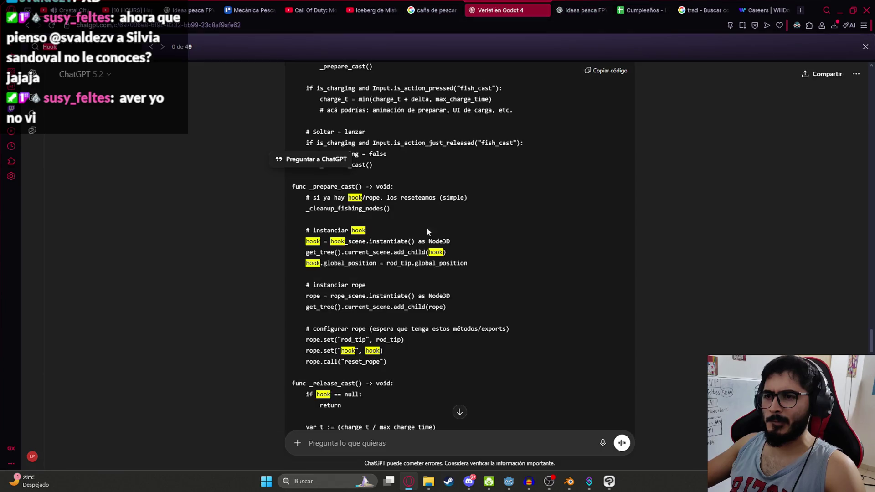
# - Copy the Hook.gd script from the ChatGPT reply
pyautogui.scroll(3, 421, 256)
pyautogui.scroll(-3, 401, 257)
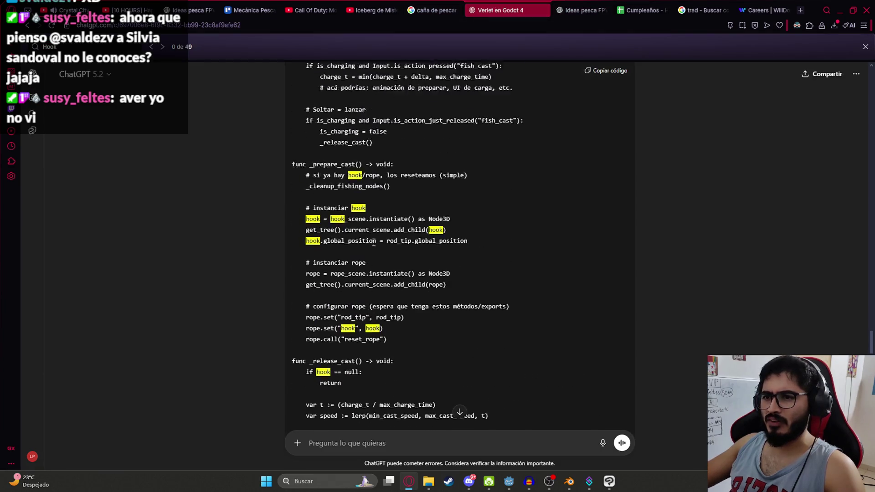
pyautogui.scroll(6, 377, 259)
pyautogui.scroll(2, 381, 251)
pyautogui.scroll(-12, 390, 248)
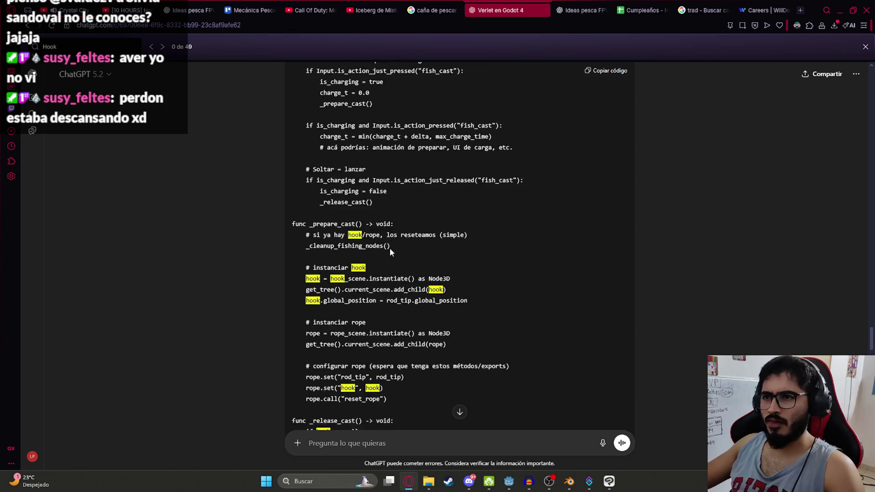
pyautogui.scroll(-8, 392, 242)
pyautogui.scroll(2, 593, 210)
pyautogui.click(623, 198)
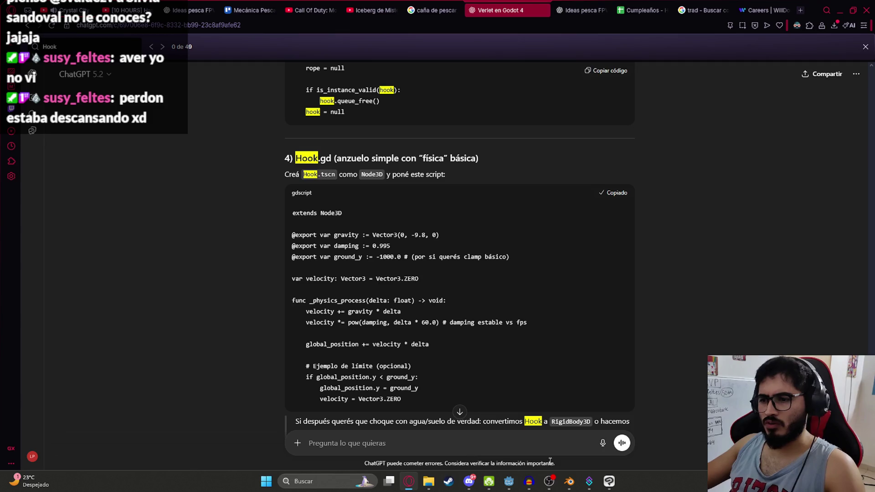
# - Bring the Godot editor to the front
pyautogui.moveTo(571, 488)
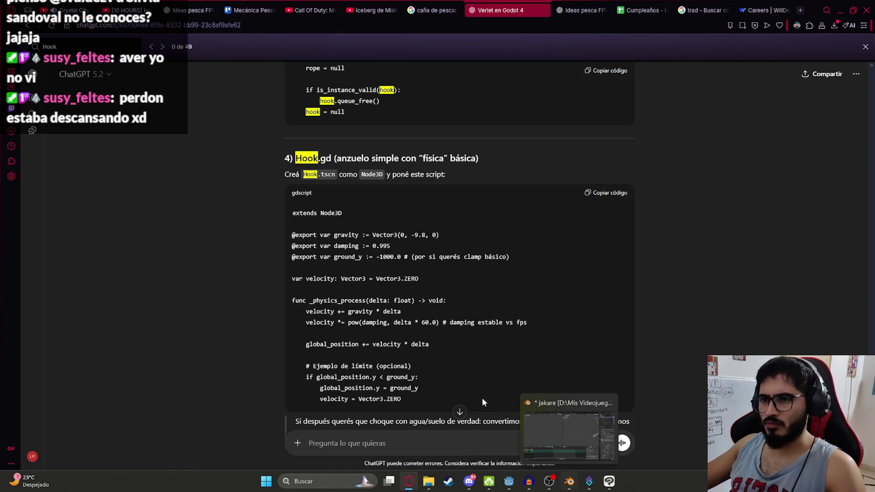
pyautogui.click(609, 481)
pyautogui.click(509, 482)
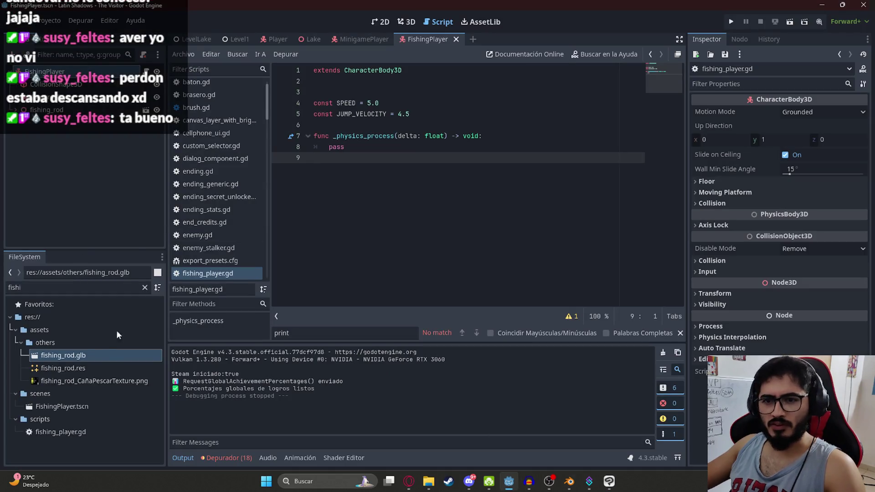
# - Clear the FileSystem filter and collapse the assets and scenes folders
pyautogui.click(145, 288)
pyautogui.scroll(-5, 117, 406)
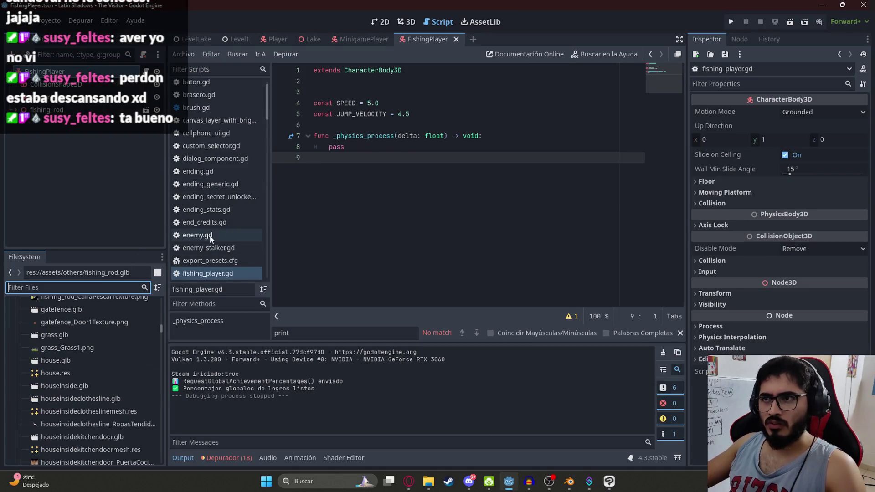
pyautogui.scroll(15, 85, 387)
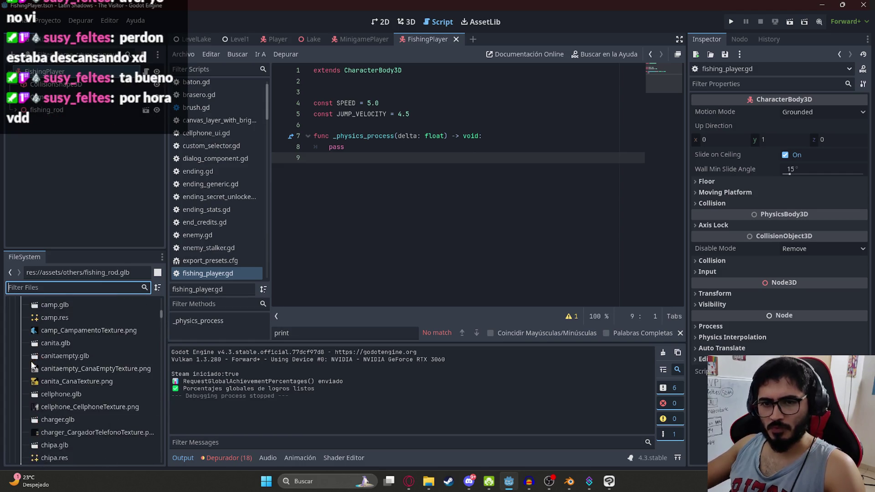
pyautogui.scroll(10, 46, 359)
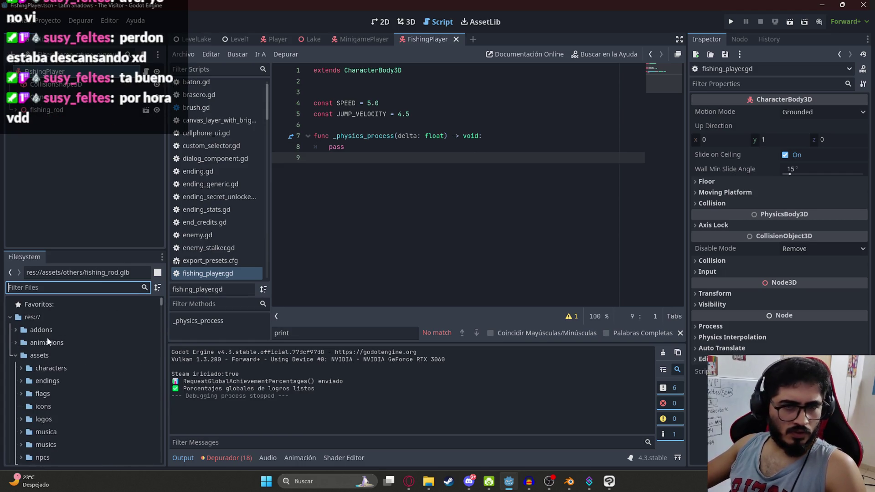
pyautogui.click(15, 357)
pyautogui.click(15, 419)
pyautogui.scroll(-5, 18, 421)
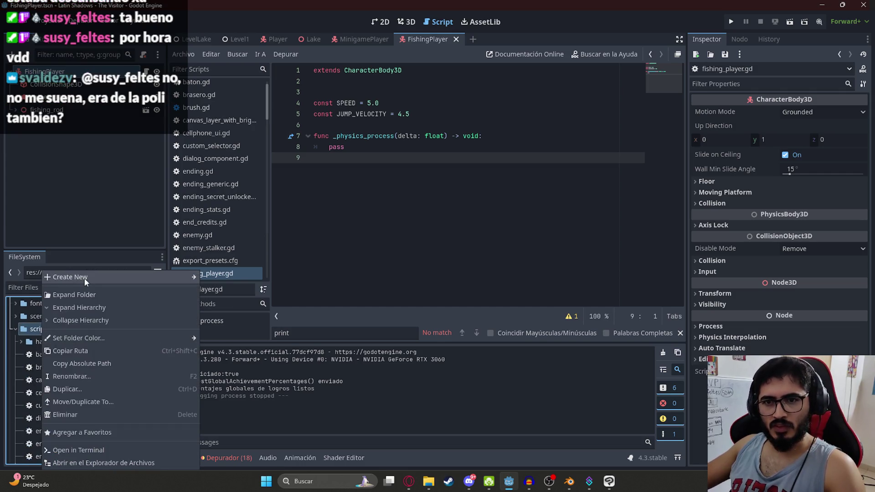
# - Start a new script in the scripts folder, then cancel it
pyautogui.click(241, 329)
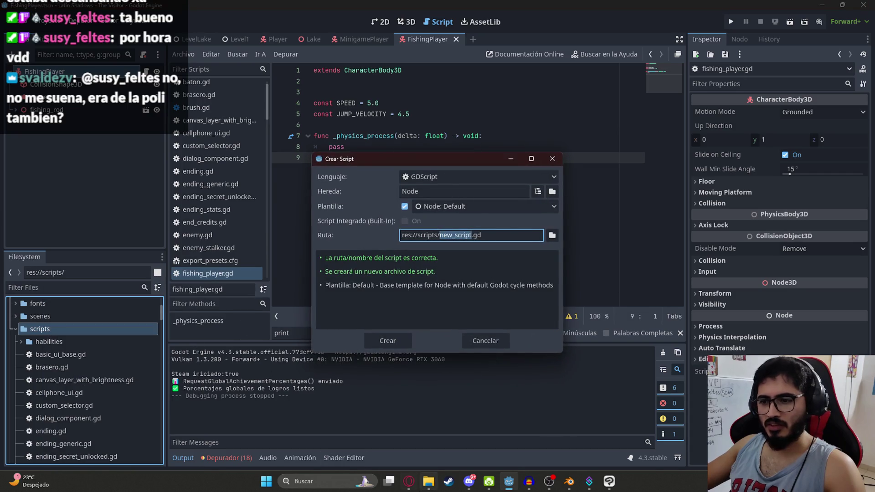
pyautogui.moveTo(408, 482)
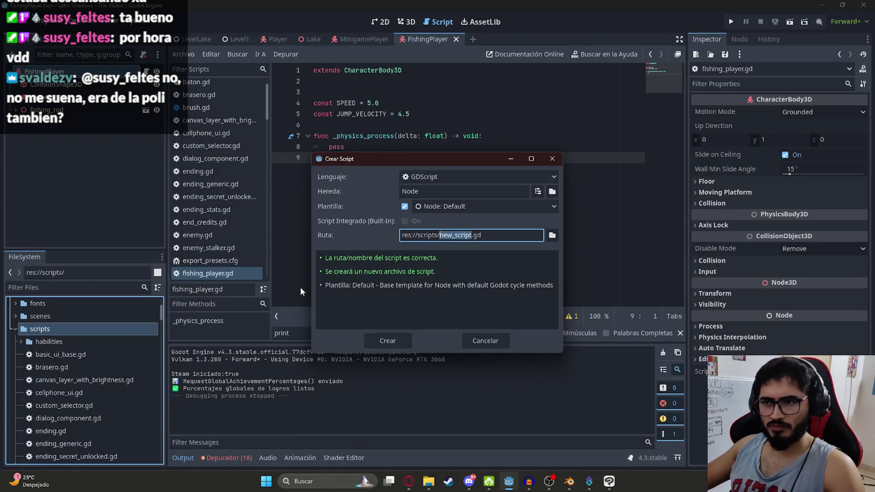
pyautogui.press('Escape')
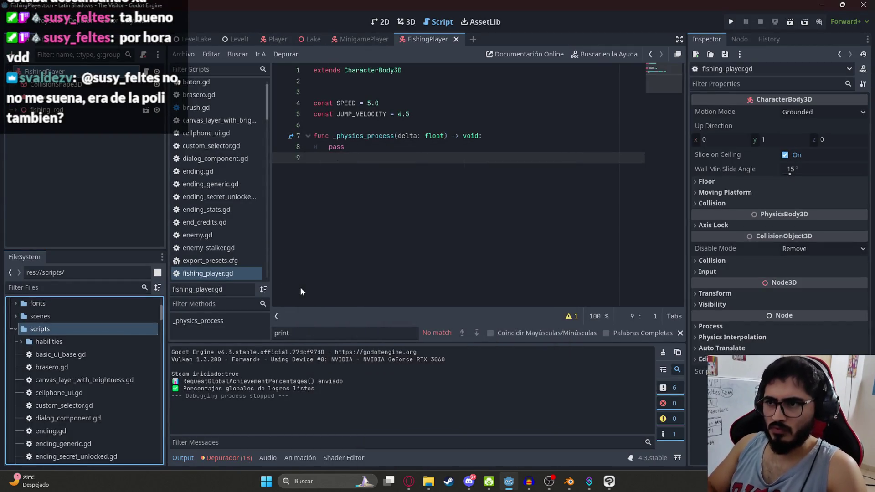
# - Open hook.gd and replace its template code with the copied hook physics script
pyautogui.scroll(-5, 69, 362)
pyautogui.scroll(-6, 73, 360)
pyautogui.scroll(3, 75, 357)
pyautogui.doubleClick(54, 337)
pyautogui.click(430, 182)
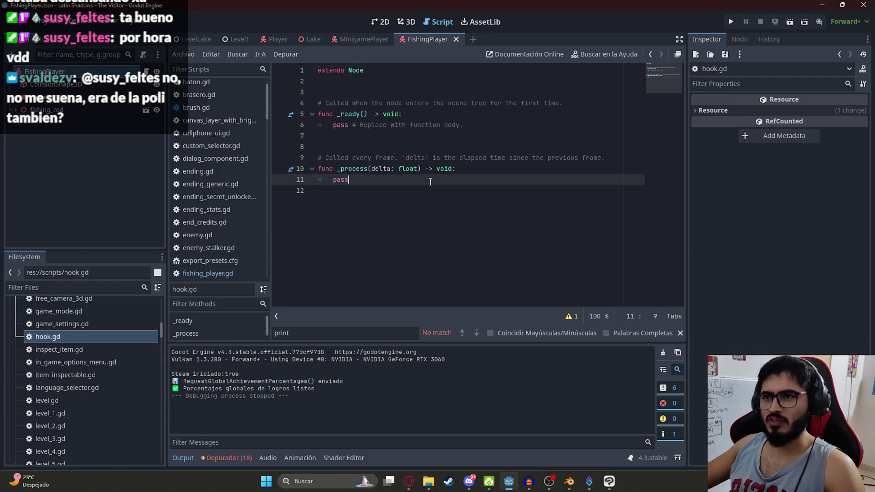
pyautogui.hotkey('ctrl', 'a')
pyautogui.write('extends Node3D  @export var gravity := Vector3(0, -9.8, 0) @export var damping := 0.995 @export var ground_y := -1000.0 # (por si querés clamp básico)  var velocity: Vector3 = Vector3.ZERO  func _physics_process(delta: float) -> void: \tvelocity += gravity * delta \tvelocity *= pow(damping, delta * 60.0) # damping estable vs fps  \tglobal_position += velocity * delta  \t# Ejemplo de límite (opcional) \tif global_position.y < ground_y: \t\tglobal_position.y = ground_y \t\tvelocity = Vector3.ZERO')
pyautogui.click(394, 179)
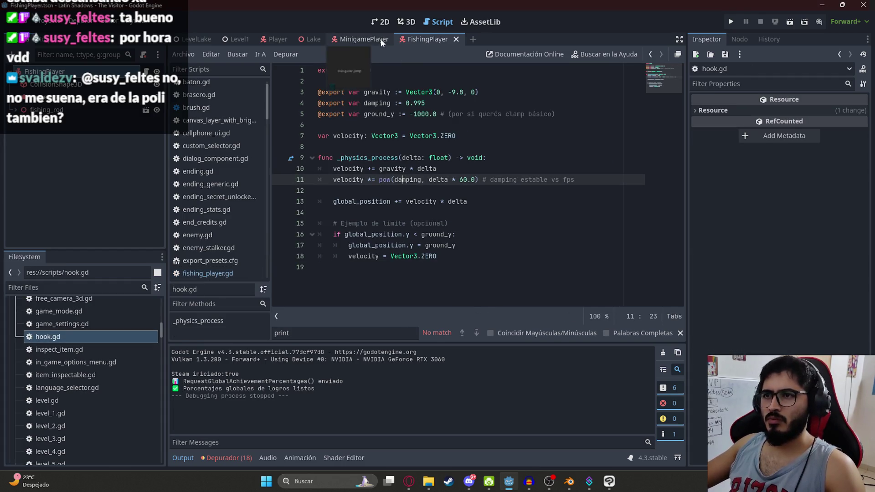
pyautogui.click(364, 39)
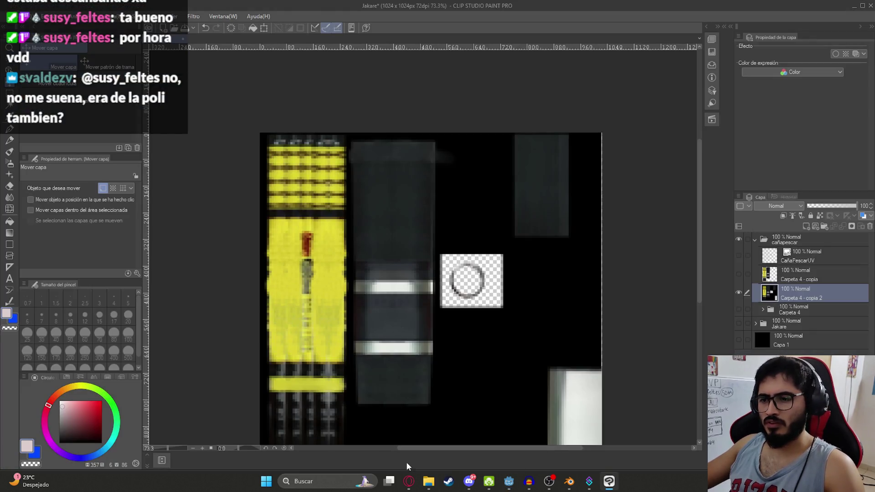
# - Glance back at the ChatGPT conversation
pyautogui.click(409, 481)
pyautogui.scroll(10, 484, 247)
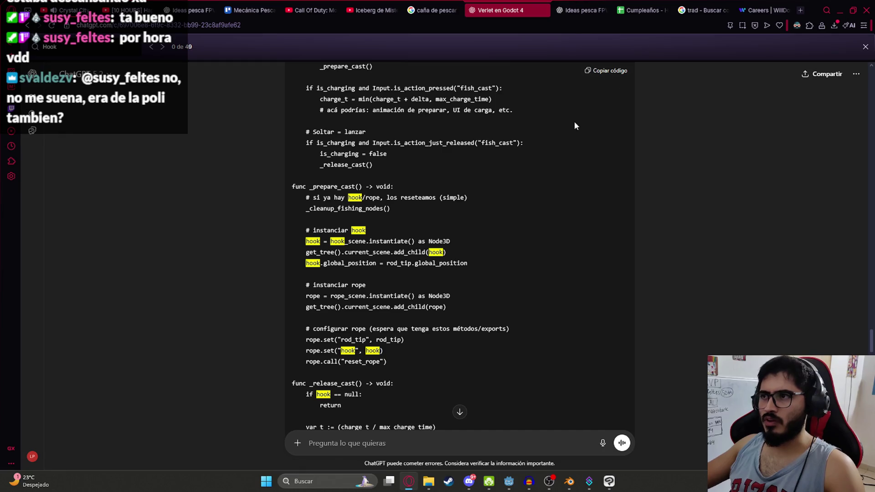
pyautogui.scroll(-10, 493, 242)
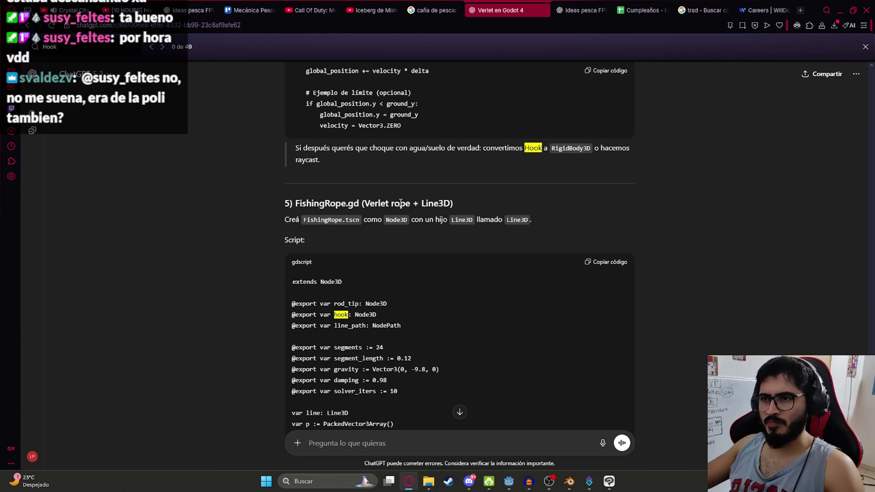
# - Return to Godot, close the MinigamePlayer scene and bring up the FishingPlayer script
pyautogui.hotkey('alt', 'Tab')
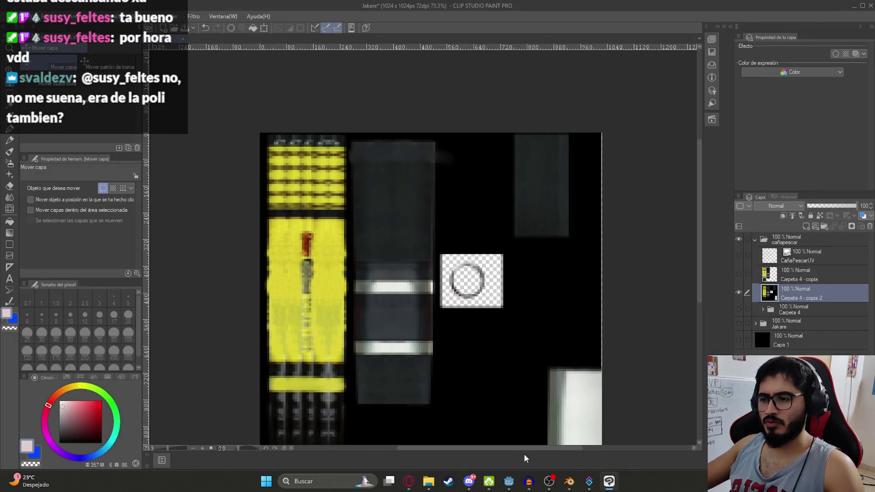
pyautogui.click(509, 482)
pyautogui.click(487, 226)
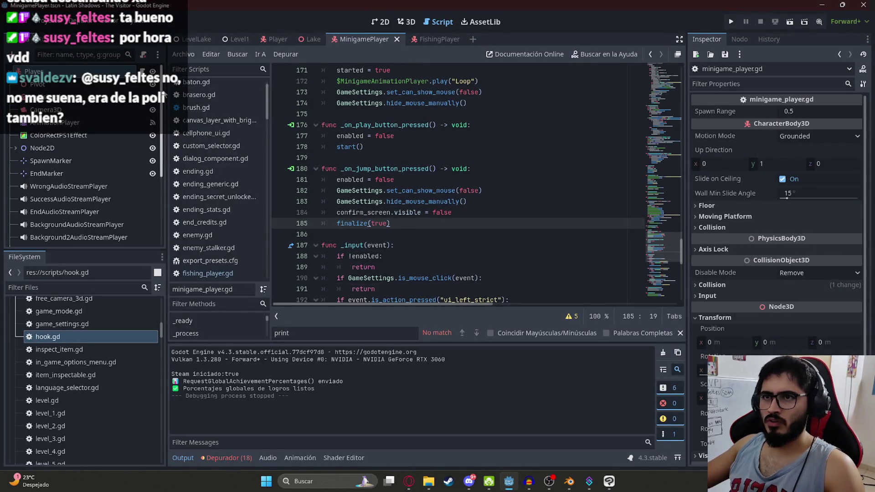
pyautogui.click(430, 39)
pyautogui.click(383, 39)
pyautogui.click(391, 39)
pyautogui.click(374, 39)
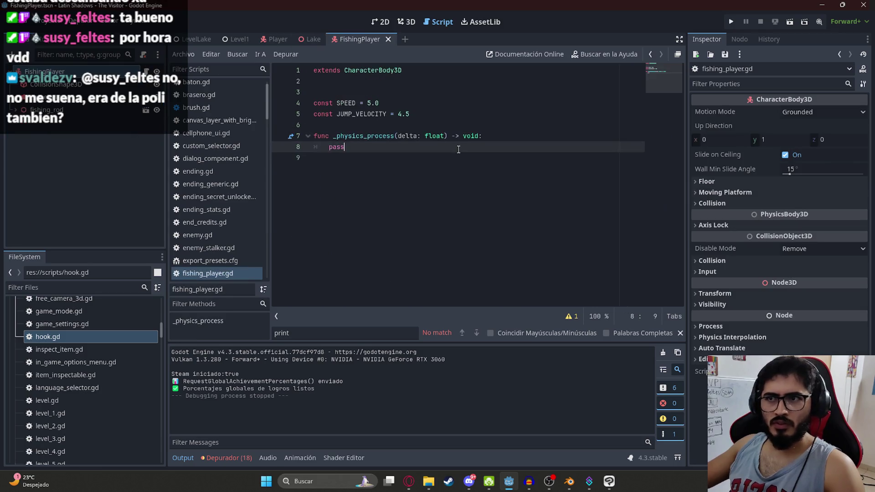
# - Fix line 70's parse error by removing the ':' from 'var speed :=', then return to ChatGPT
pyautogui.scroll(15, 525, 191)
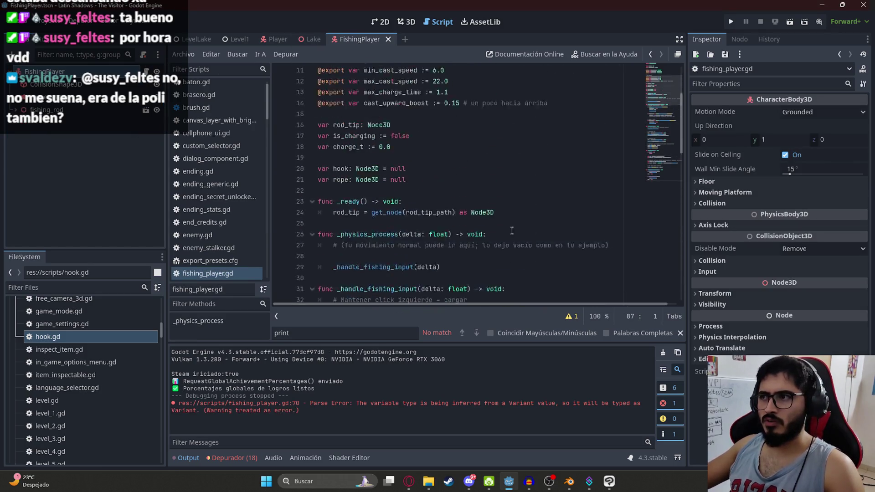
pyautogui.click(656, 161)
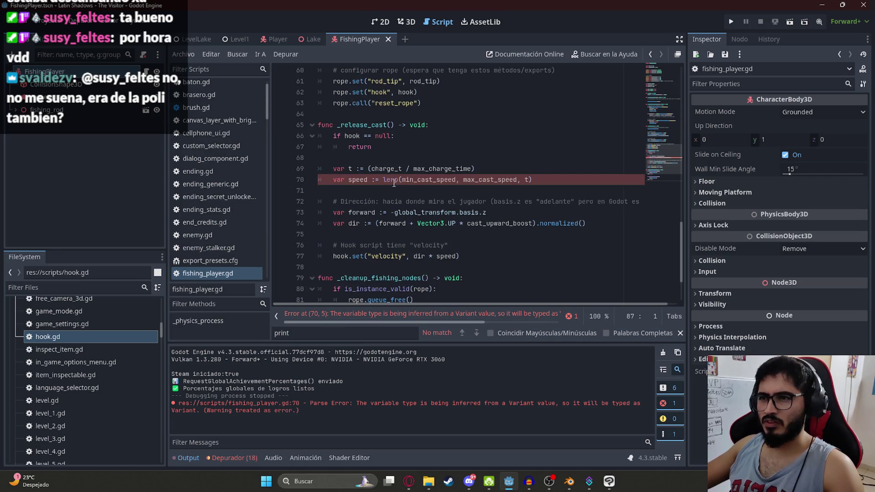
pyautogui.click(374, 179)
pyautogui.press('BackSpace')
pyautogui.click(473, 136)
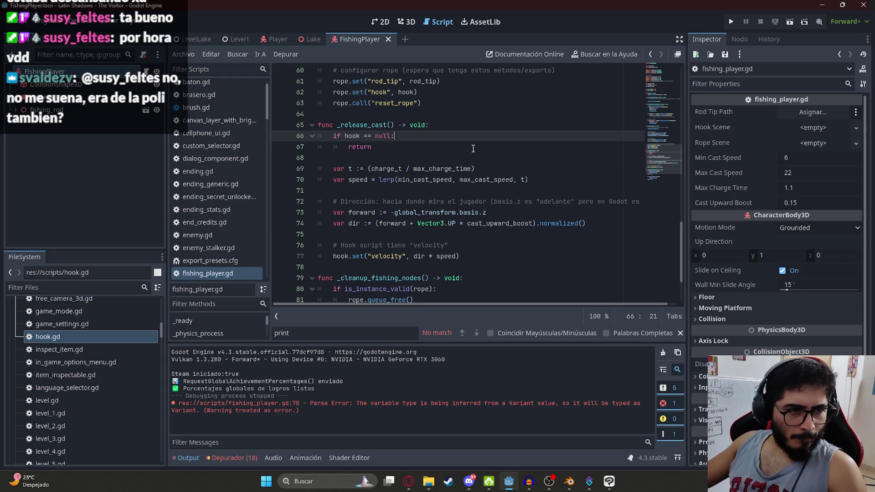
pyautogui.hotkey('alt', 'Tab')
pyautogui.scroll(-3, 411, 324)
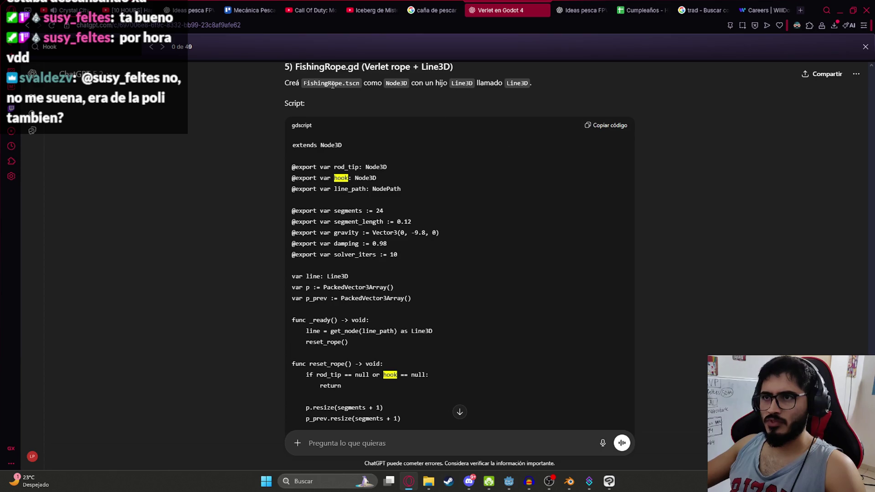
# - Scroll up to the Hook.tscn Node3D instructions and select the file name before returning to Godot
pyautogui.scroll(3, 390, 184)
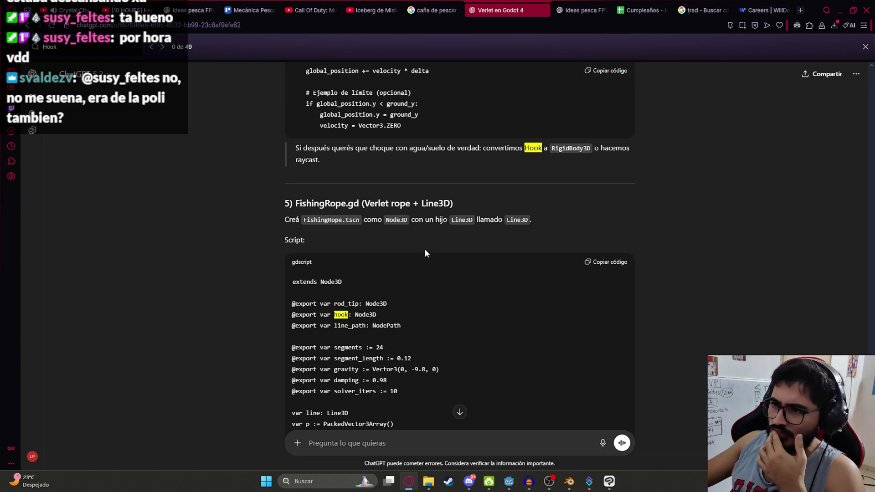
pyautogui.scroll(3, 522, 247)
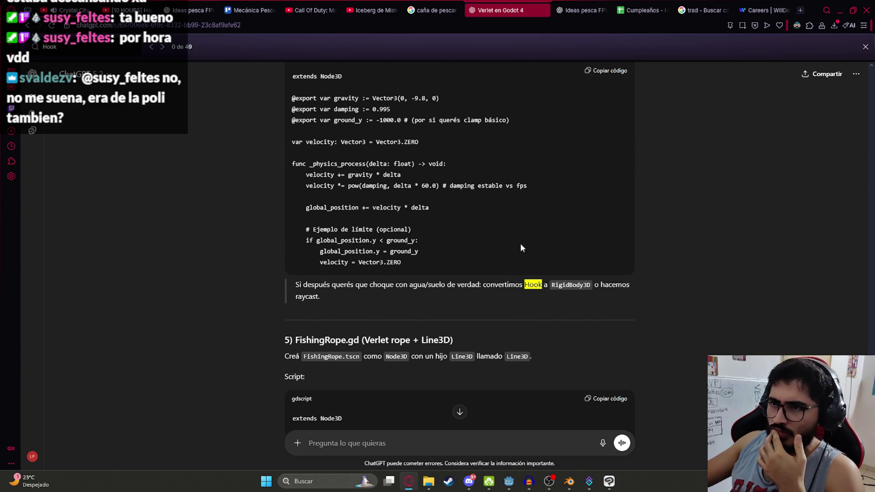
pyautogui.scroll(3, 522, 248)
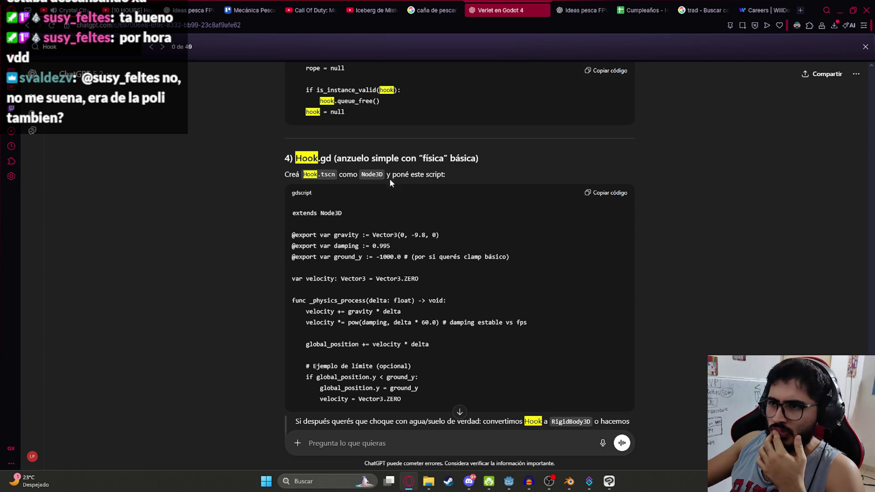
pyautogui.doubleClick(309, 177)
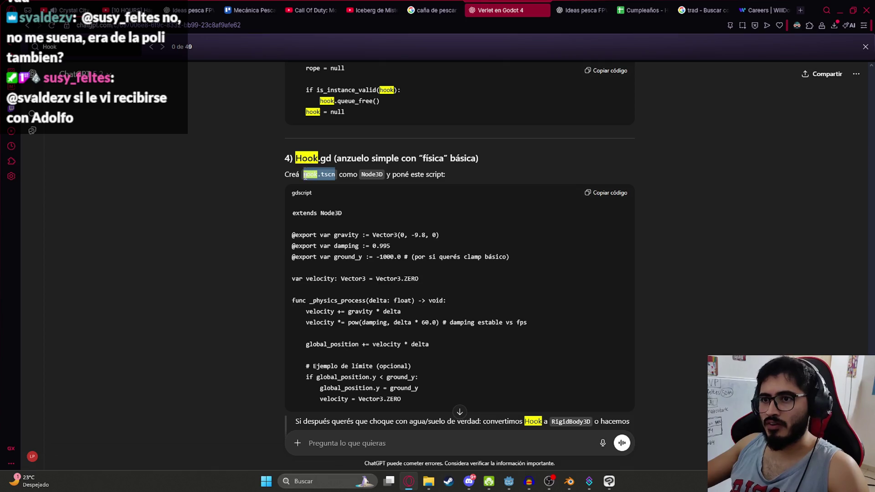
pyautogui.hotkey('alt', 'Tab')
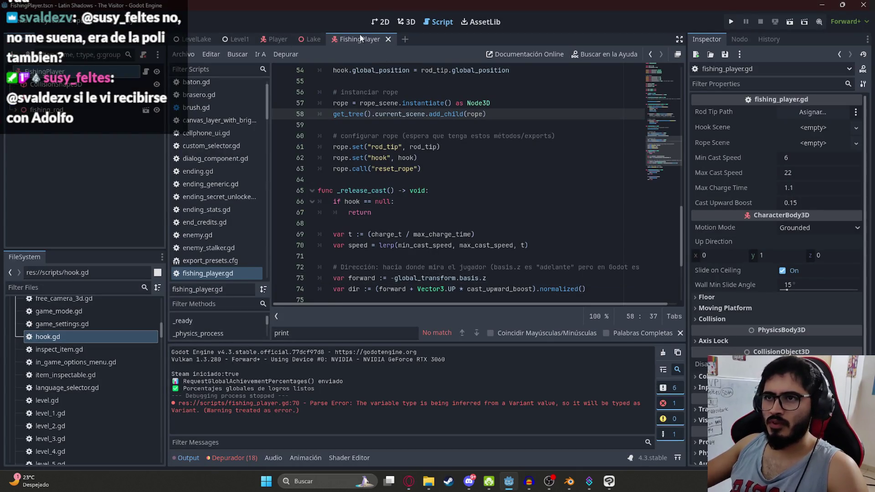
# - Locate FishingPlayer.tscn in the FileSystem and create a 'Fishing' folder inside scenes
pyautogui.rightClick(360, 38)
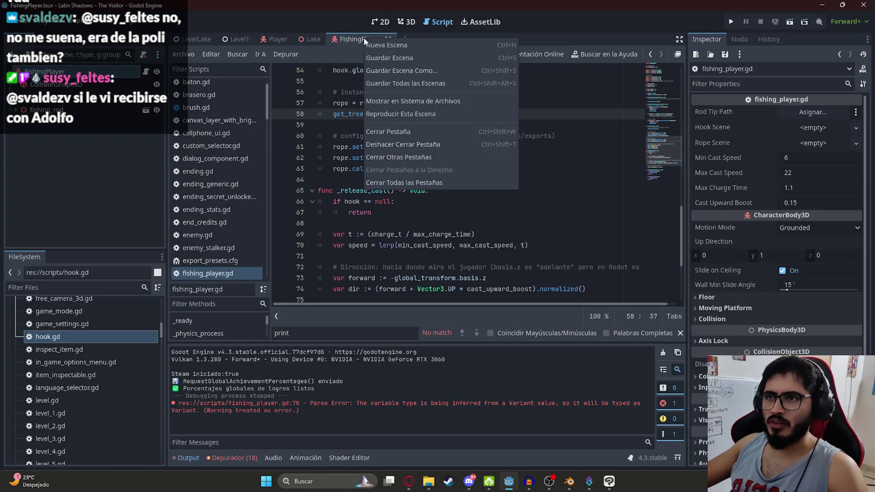
pyautogui.click(424, 101)
pyautogui.rightClick(52, 303)
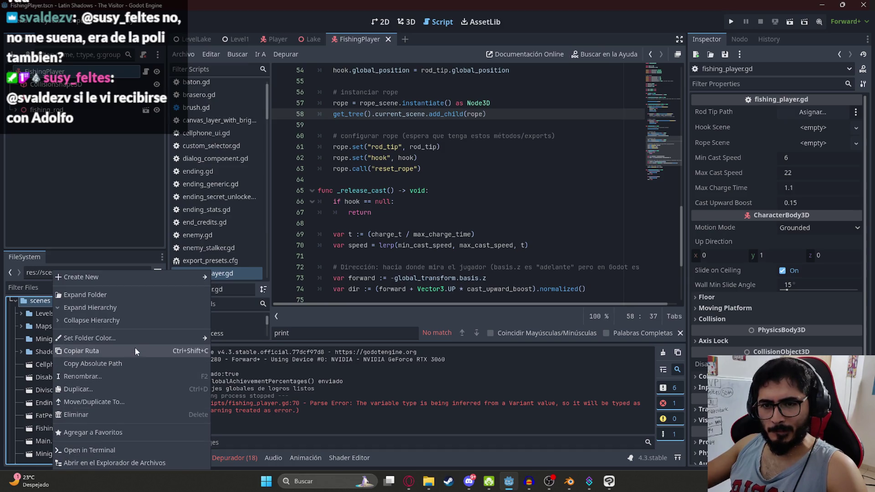
pyautogui.moveTo(136, 277)
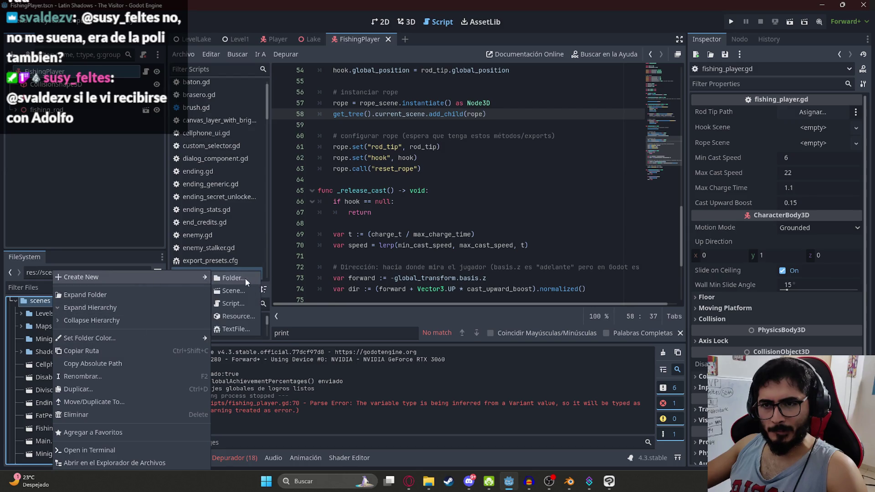
pyautogui.click(246, 278)
pyautogui.write('Fishing')
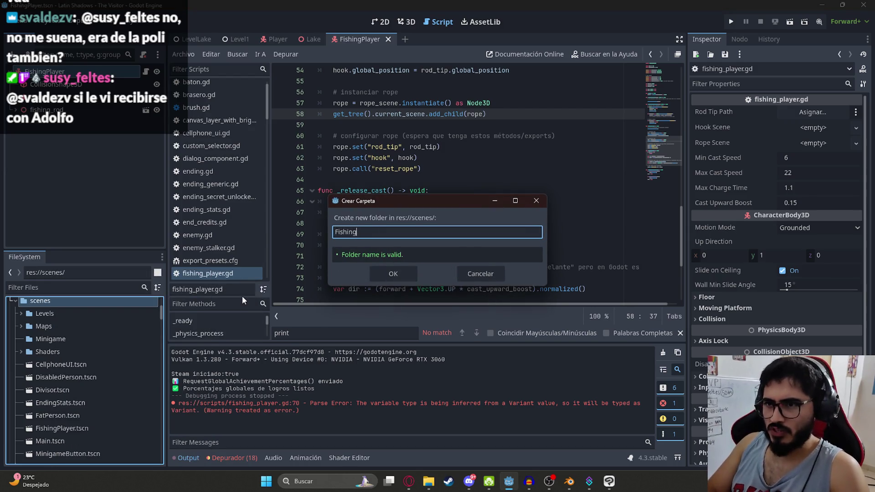
pyautogui.press('Return')
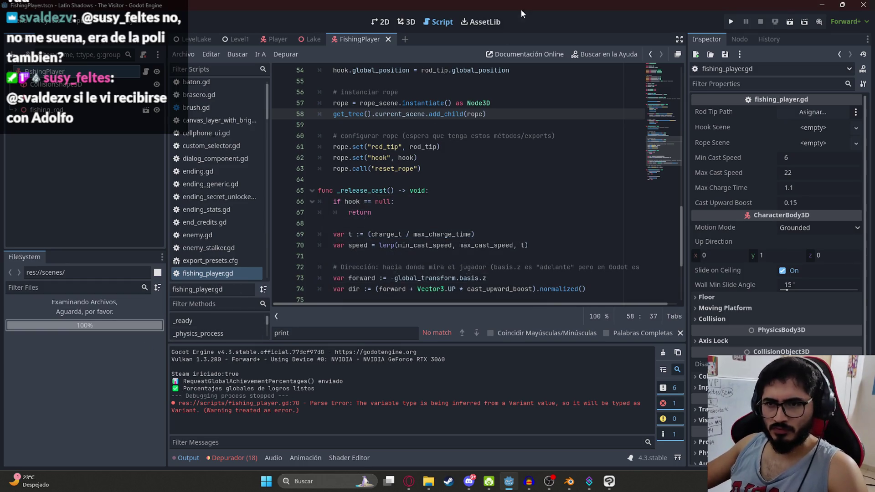
# - Drag FishingPlayer.tscn into the new Fishing folder and expand it
pyautogui.rightClick(352, 40)
pyautogui.click(401, 101)
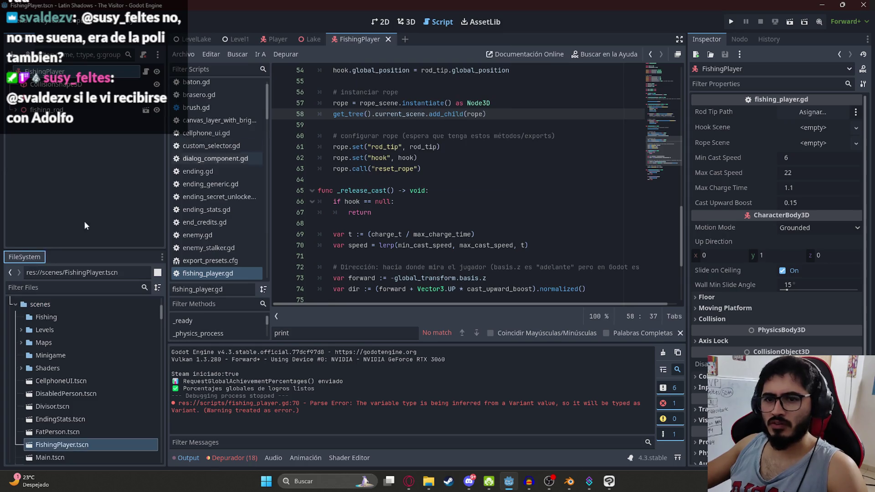
pyautogui.moveTo(66, 445); pyautogui.dragTo(50, 318)
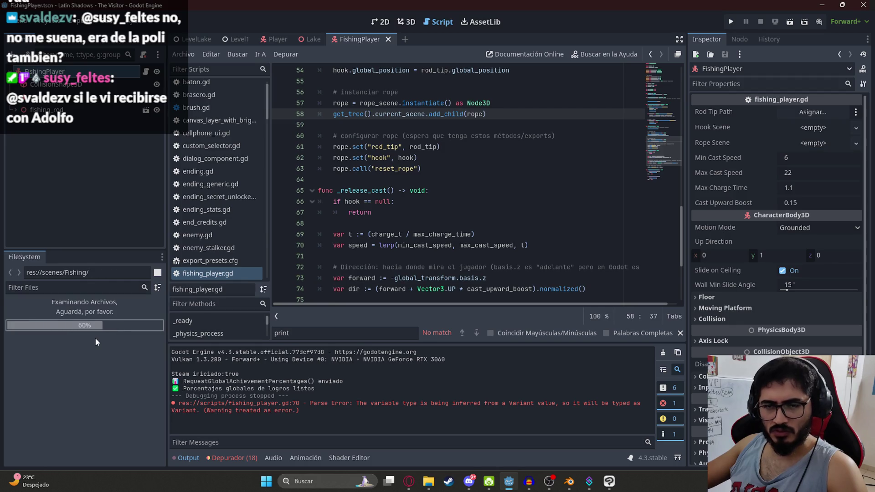
pyautogui.scroll(-5, 78, 355)
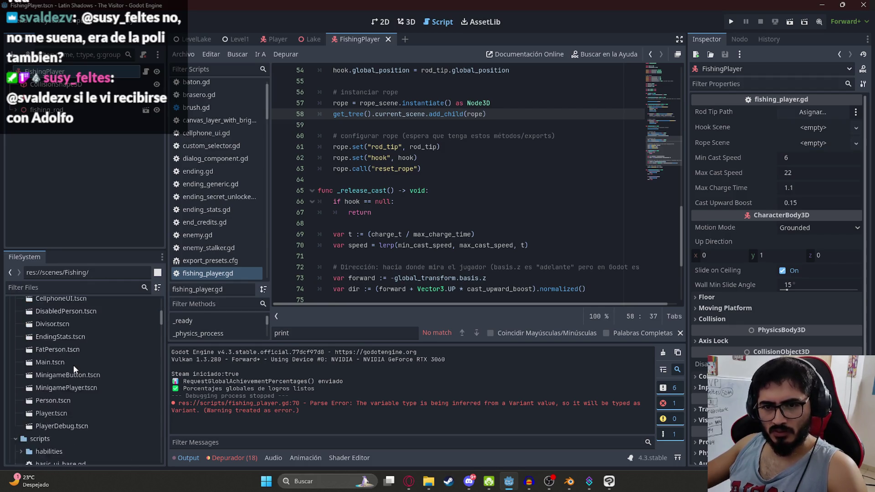
pyautogui.scroll(6, 66, 374)
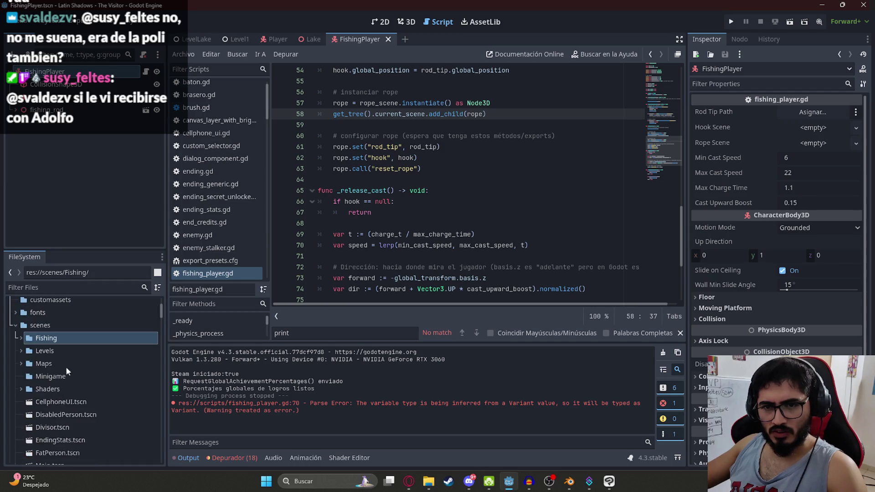
pyautogui.doubleClick(51, 342)
pyautogui.rightClick(52, 342)
# - Create a new scene Hook.tscn in the Fishing folder with a Node3D root
pyautogui.moveTo(201, 277)
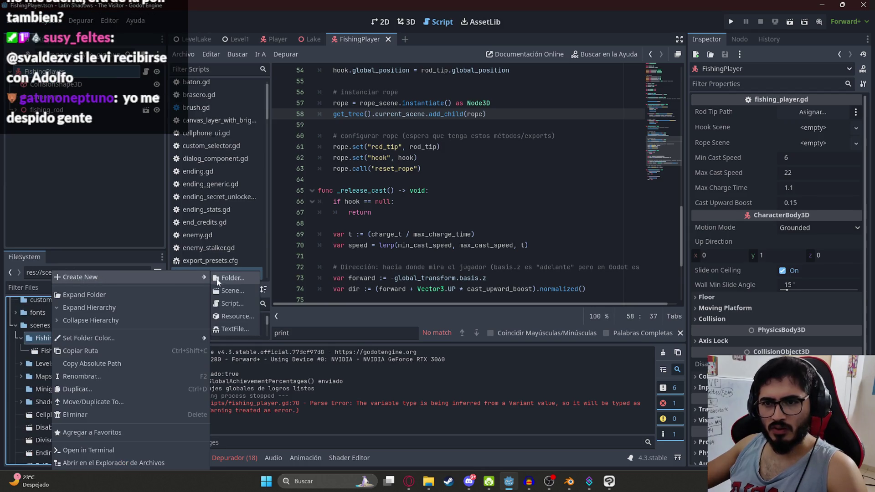
pyautogui.click(232, 291)
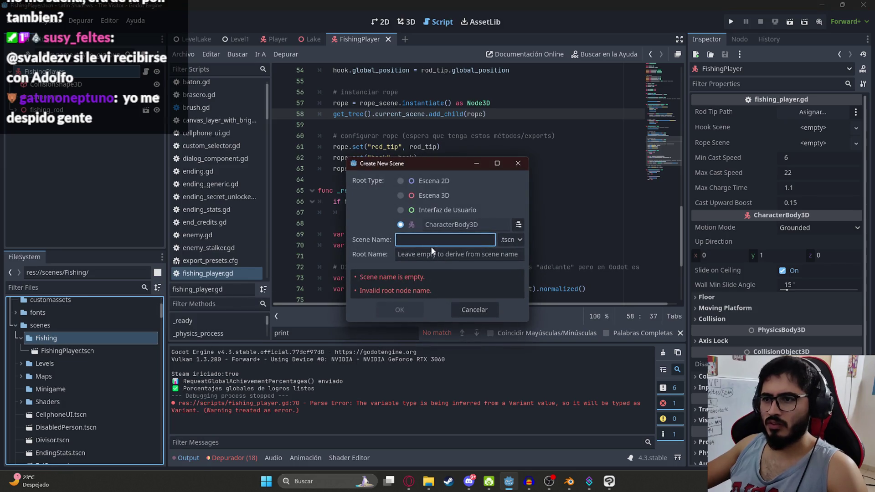
pyautogui.click(401, 195)
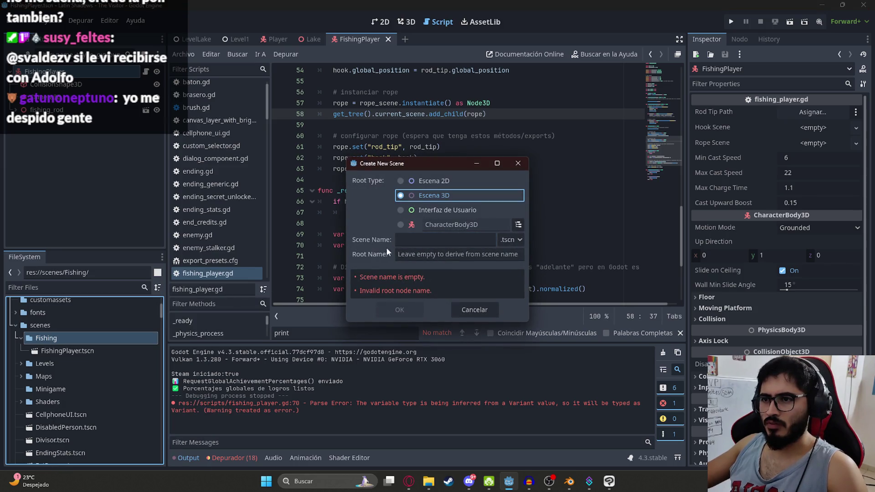
pyautogui.click(518, 226)
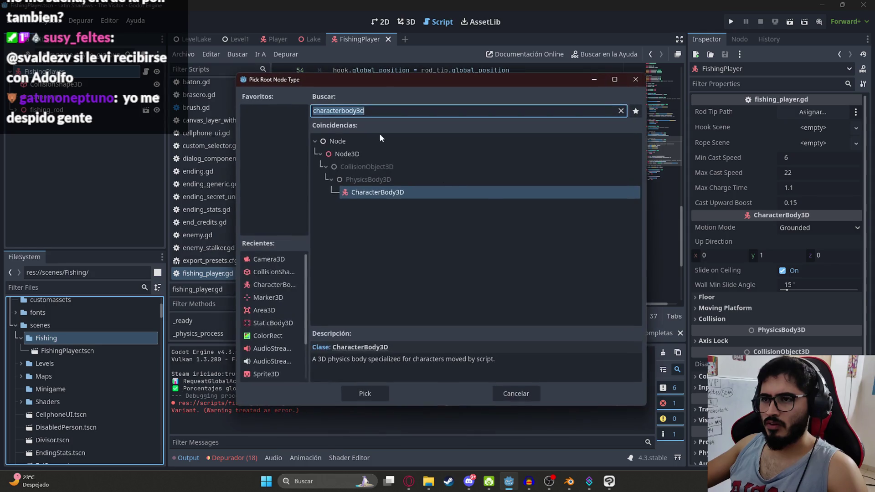
pyautogui.write('node3d')
pyautogui.doubleClick(367, 154)
pyautogui.click(423, 241)
pyautogui.write('Hook.tscn')
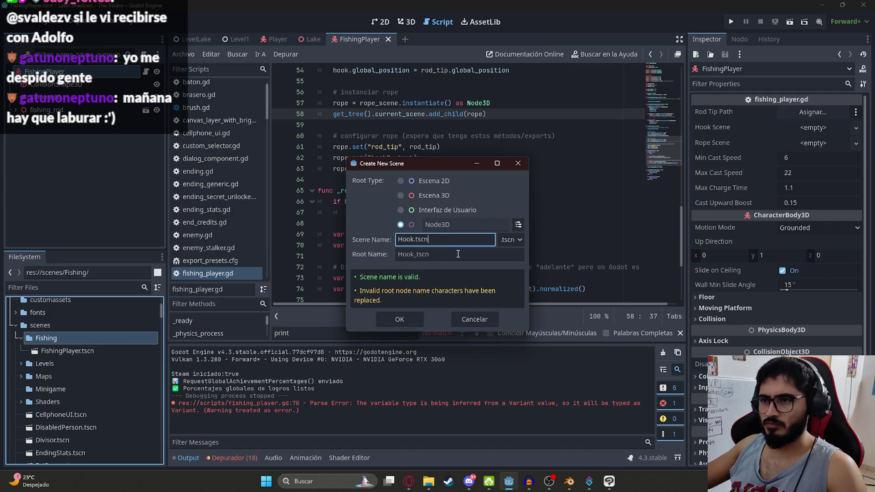
pyautogui.click(416, 324)
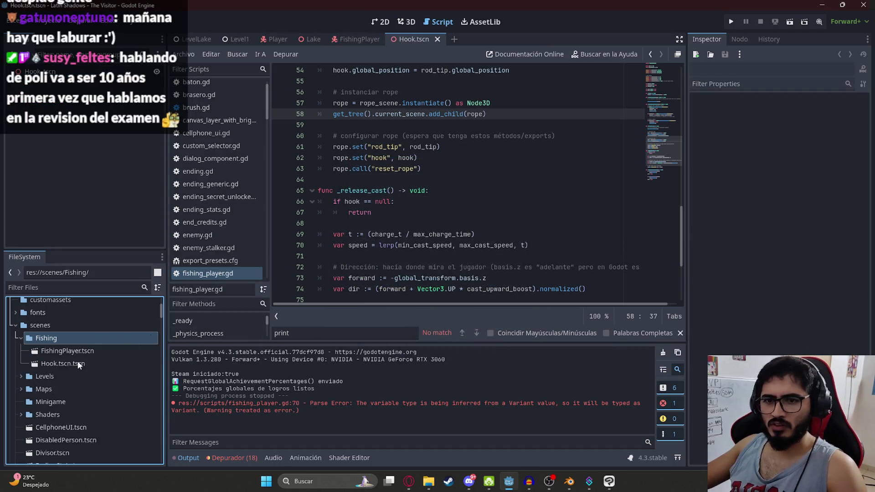
# - Rename Hook.tscn.tscn to Hook.tscn, rename the root node to Hook, and save
pyautogui.rightClick(78, 363)
pyautogui.click(136, 364)
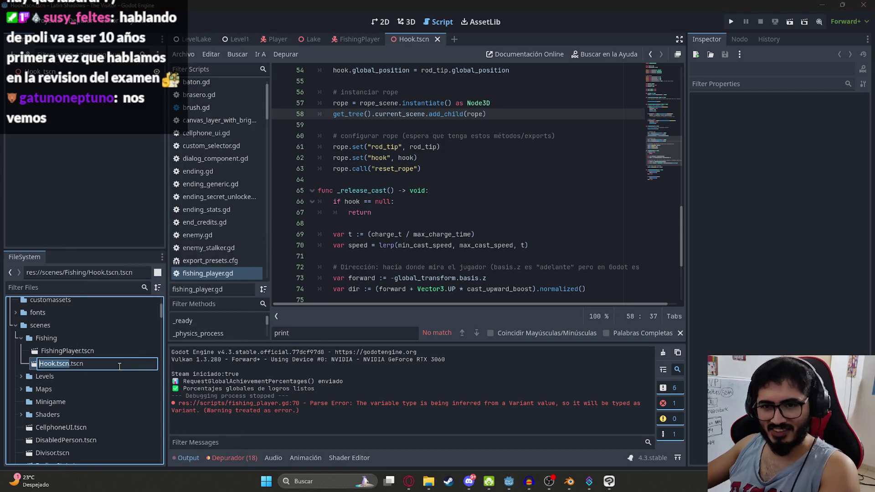
pyautogui.click(88, 364)
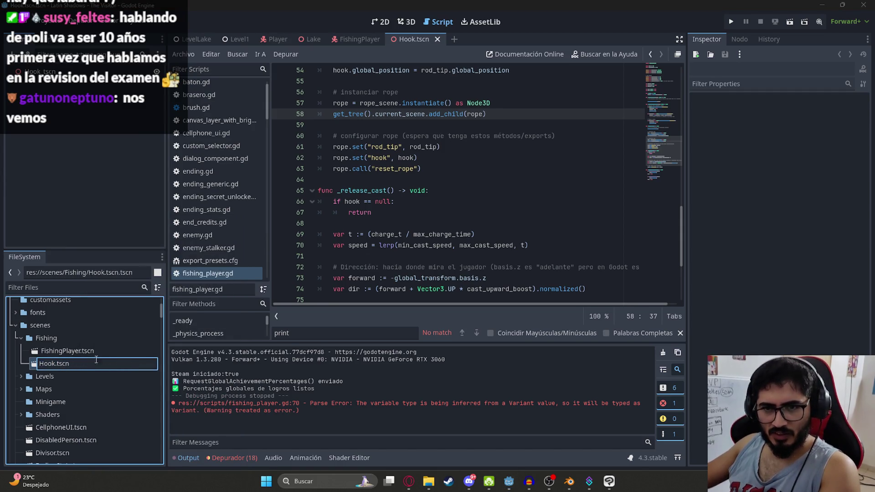
pyautogui.press('Return')
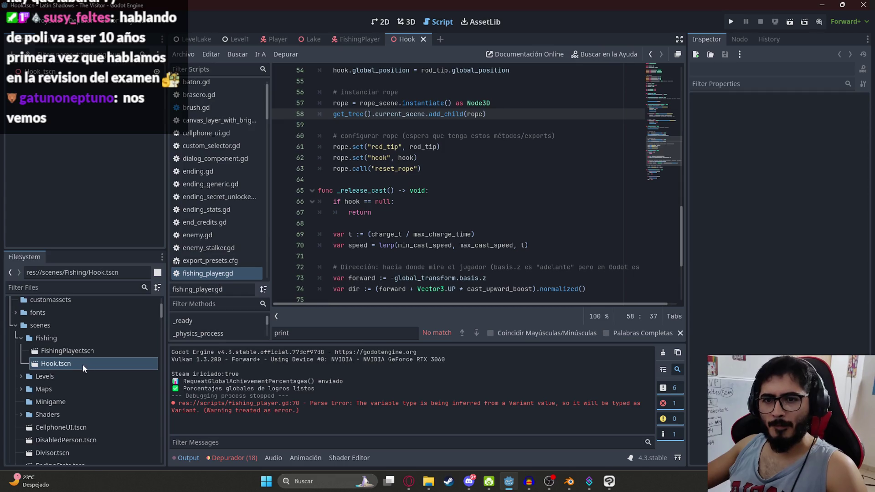
pyautogui.press('BackSpace')
pyautogui.press('Return')
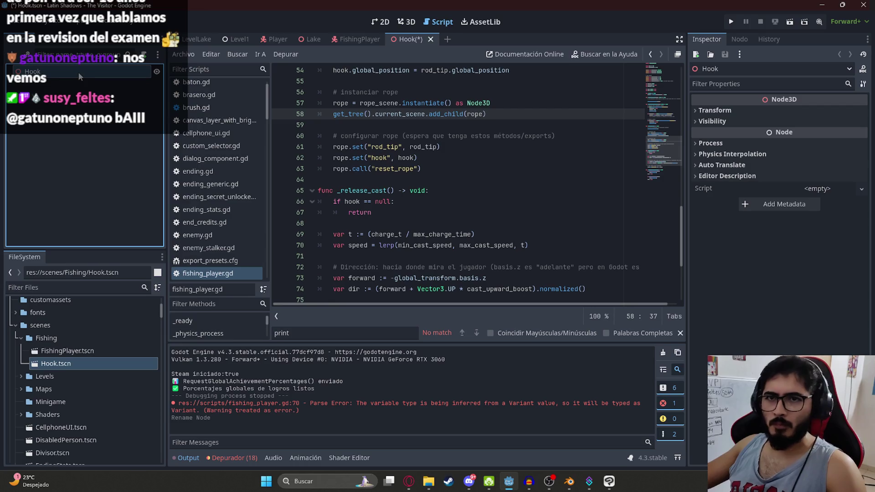
pyautogui.hotkey('ctrl', 's')
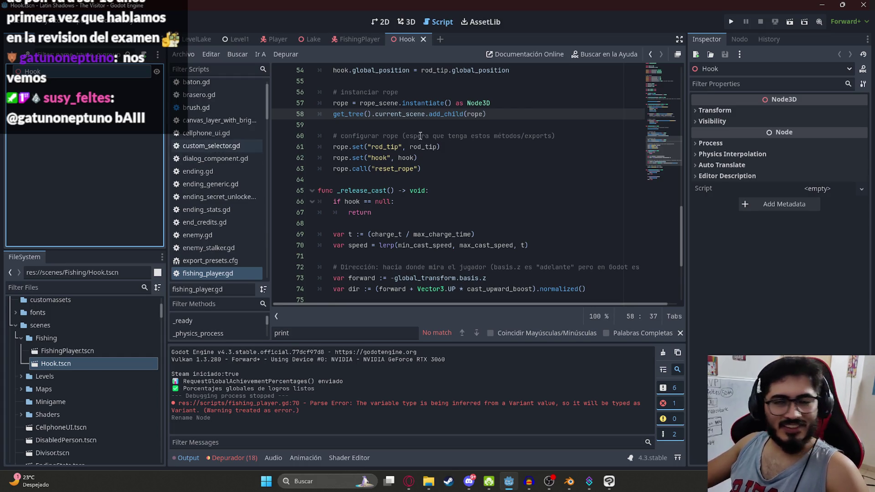
# - Start creating another new scene in the Fishing folder
pyautogui.click(406, 191)
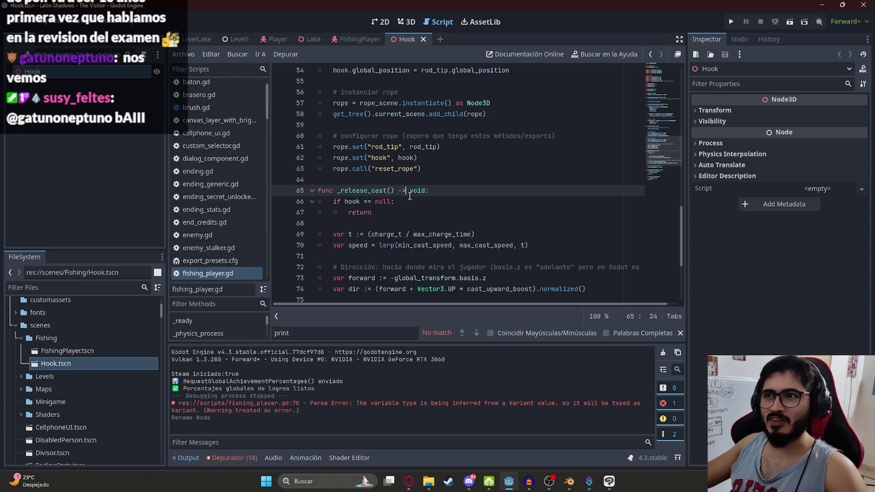
pyautogui.rightClick(55, 338)
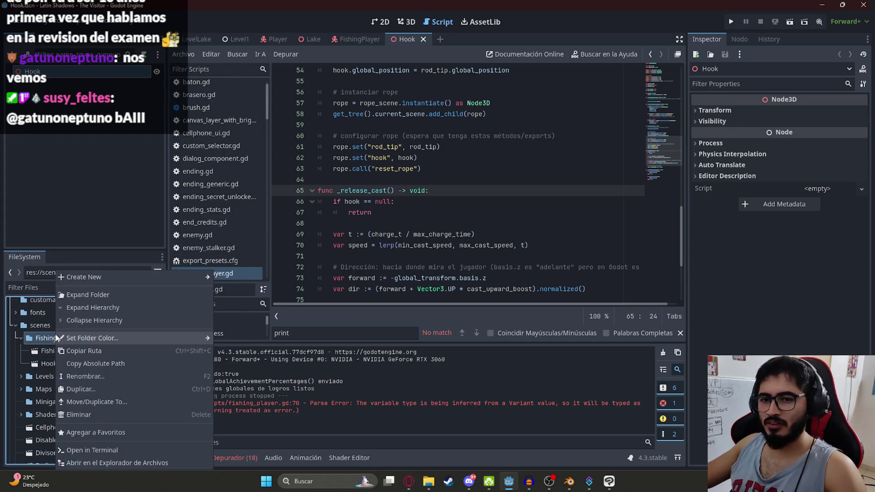
pyautogui.moveTo(97, 280)
pyautogui.click(245, 293)
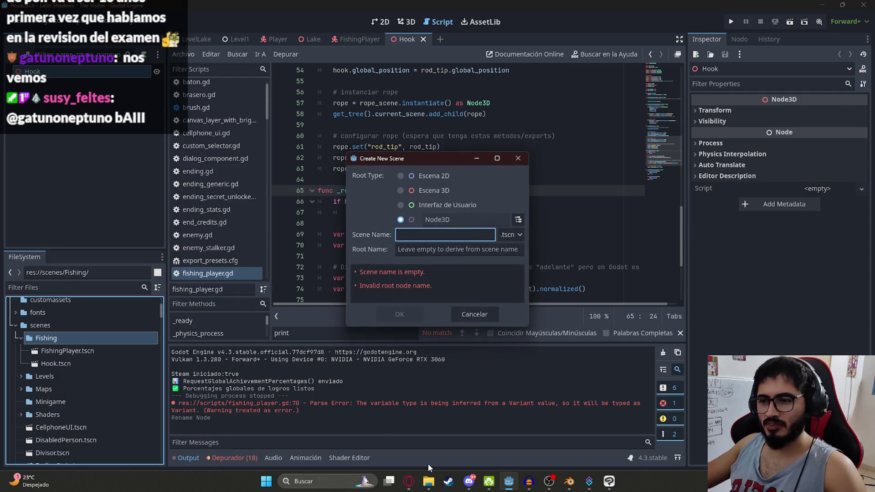
# - Create the new scene named FishingRope, using the name copied from ChatGPT
pyautogui.click(408, 482)
pyautogui.scroll(-6, 364, 275)
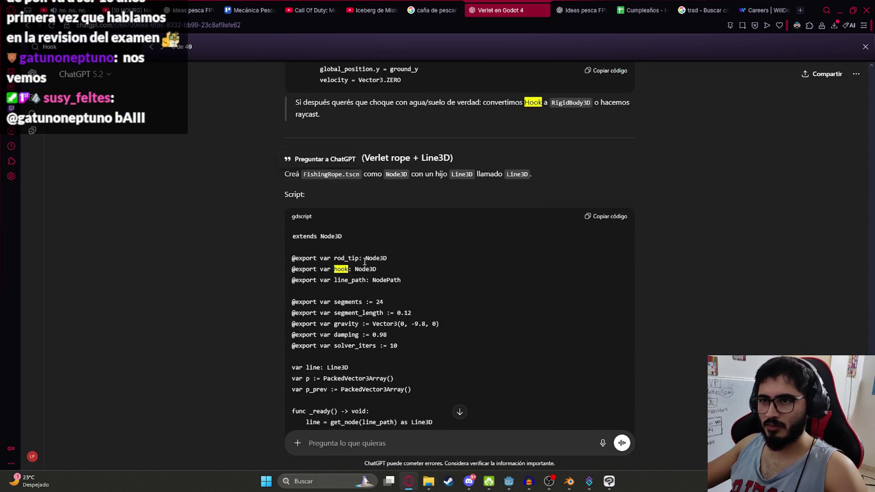
pyautogui.doubleClick(319, 175)
pyautogui.hotkey('ctrl', 'c')
pyautogui.hotkey('alt', 'Tab')
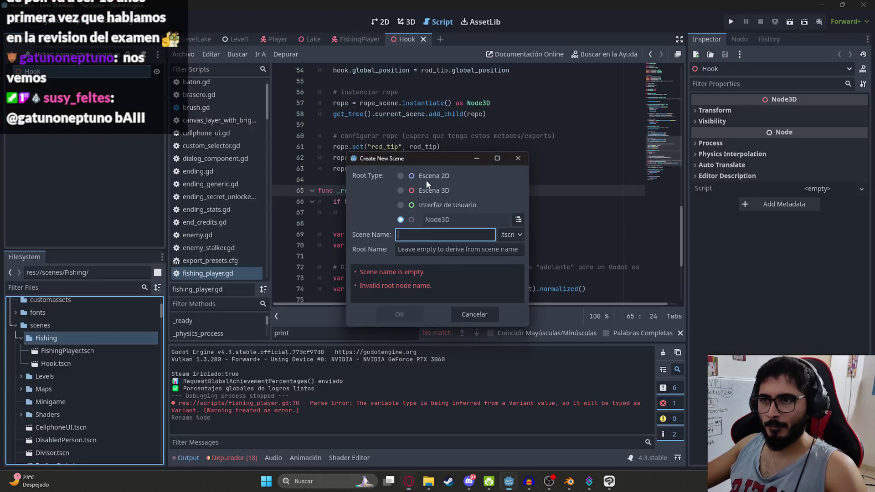
pyautogui.hotkey('ctrl', 'v')
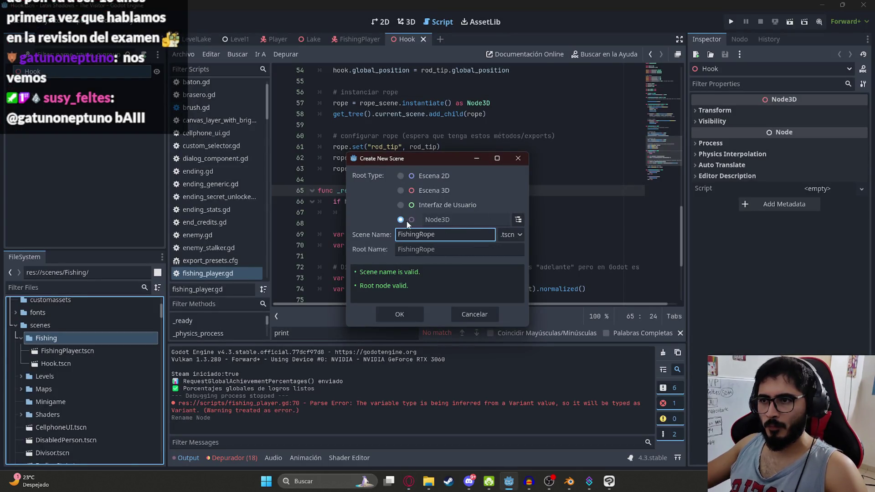
pyautogui.click(399, 314)
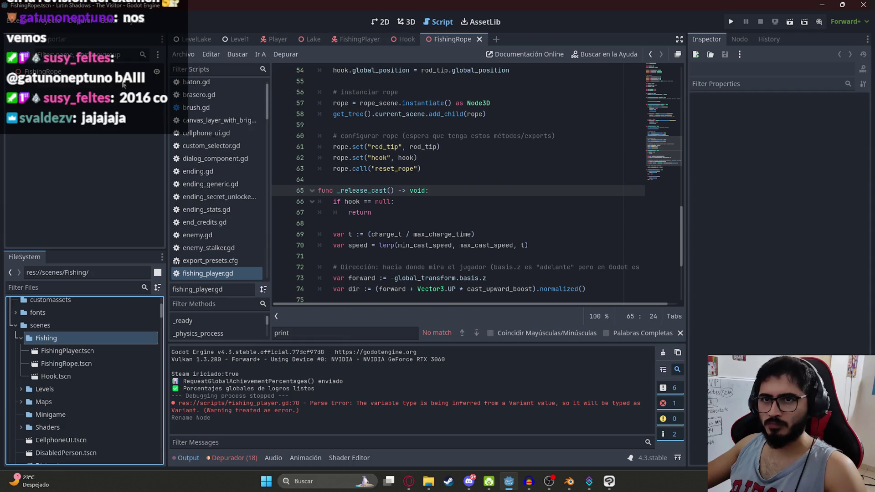
# - Attach a script to the FishingRope root as fishing_rope.gd, and copy the rope script from ChatGPT
pyautogui.click(121, 71)
pyautogui.click(144, 54)
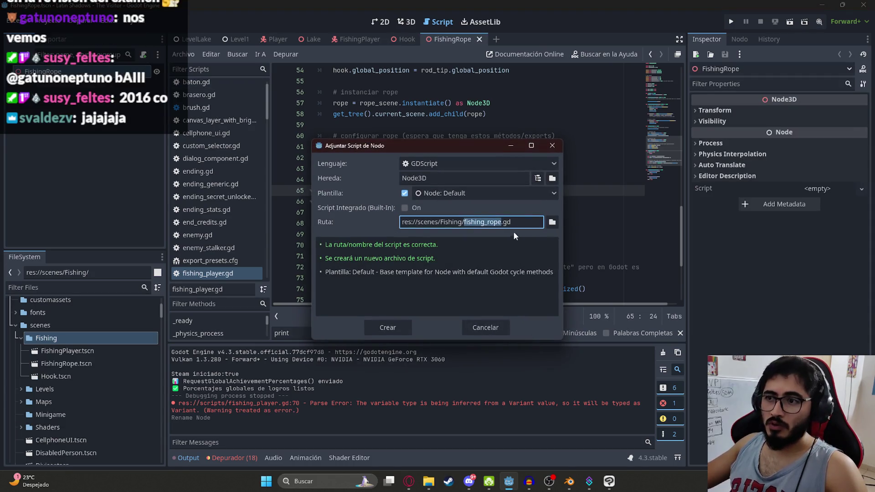
pyautogui.hotkey('alt', 'Tab')
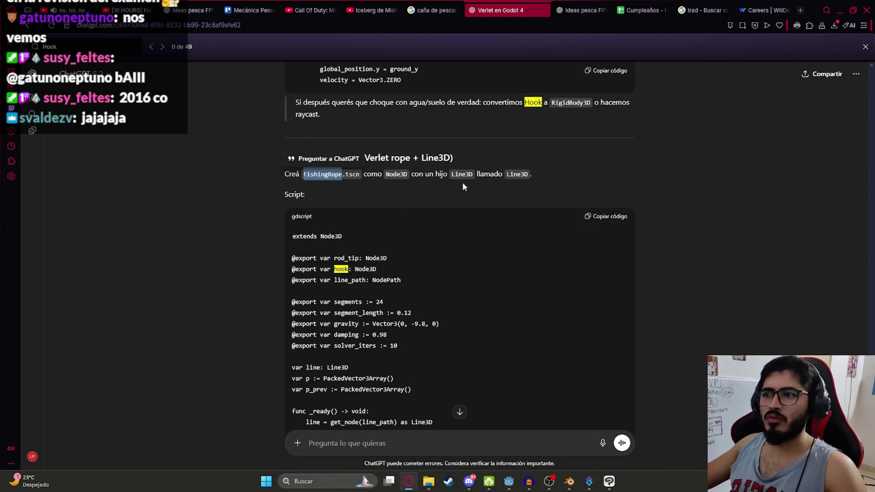
pyautogui.click(600, 217)
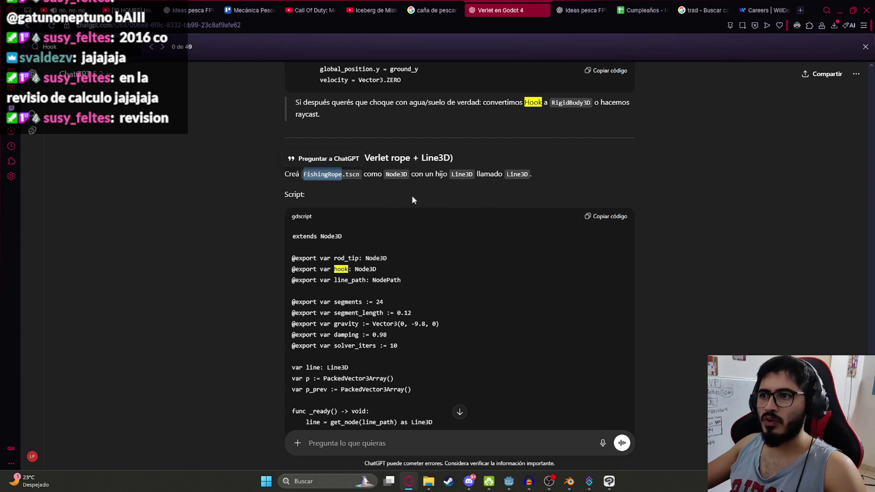
pyautogui.scroll(-3, 410, 214)
pyautogui.scroll(2, 408, 218)
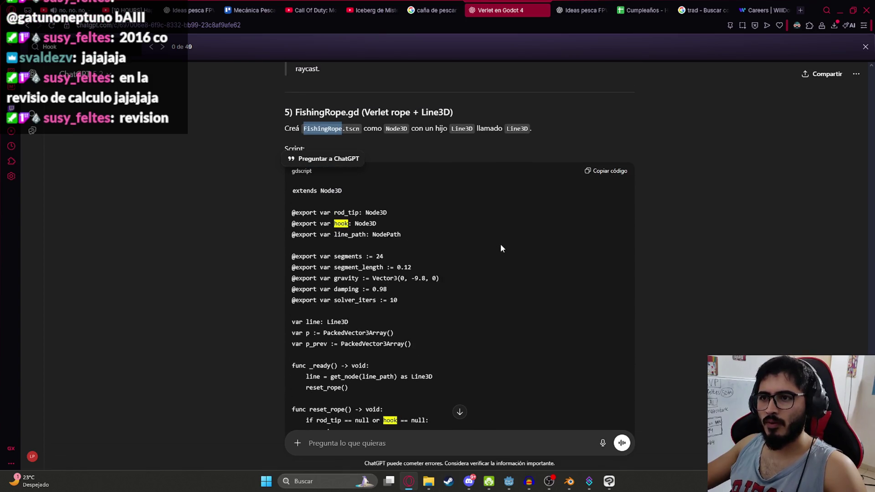
# - Read further in the ChatGPT answer, then dismiss the Attach Script dialog without creating the script
pyautogui.hotkey('alt', 'Tab')
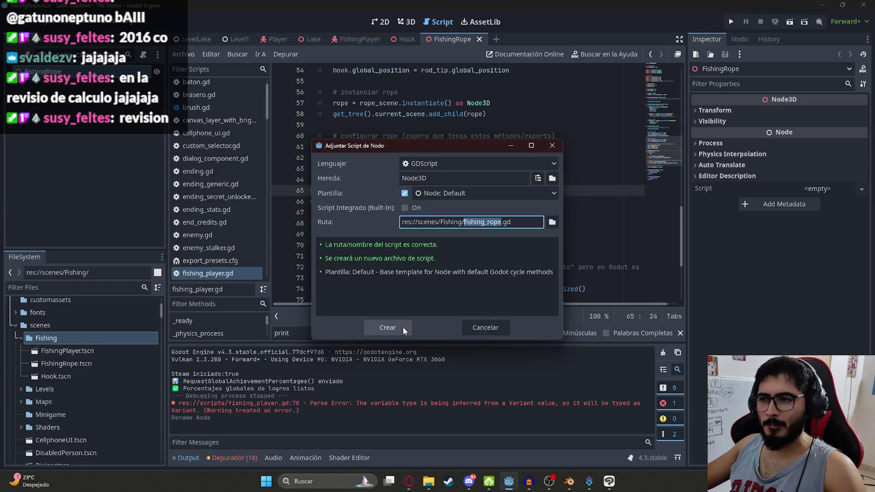
pyautogui.hotkey('alt', 'Tab')
pyautogui.scroll(-15, 396, 274)
pyautogui.scroll(-8, 424, 287)
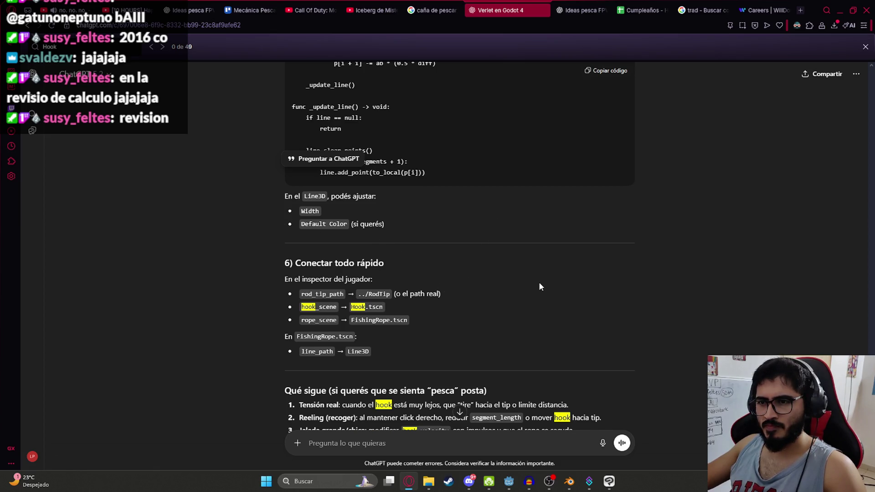
pyautogui.hotkey('alt', 'Tab')
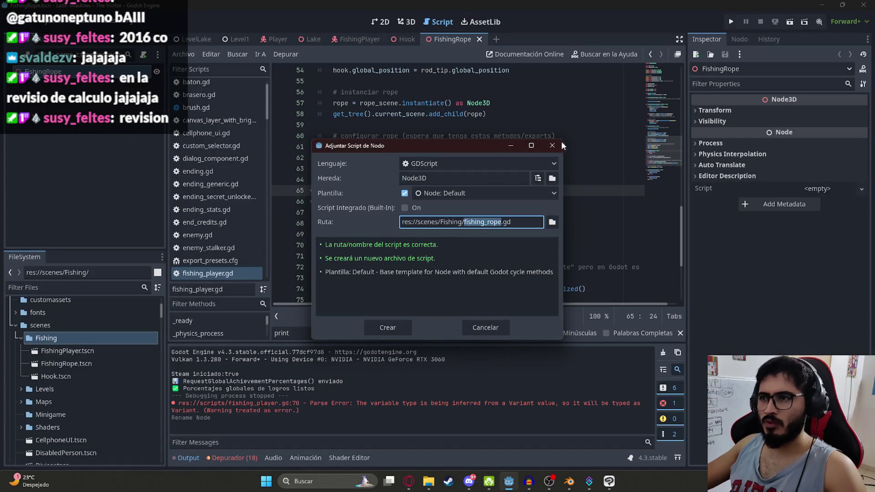
pyautogui.click(552, 145)
# - Open Add Child Node under FishingRope and recheck the node setup in ChatGPT
pyautogui.rightClick(93, 73)
pyautogui.click(137, 82)
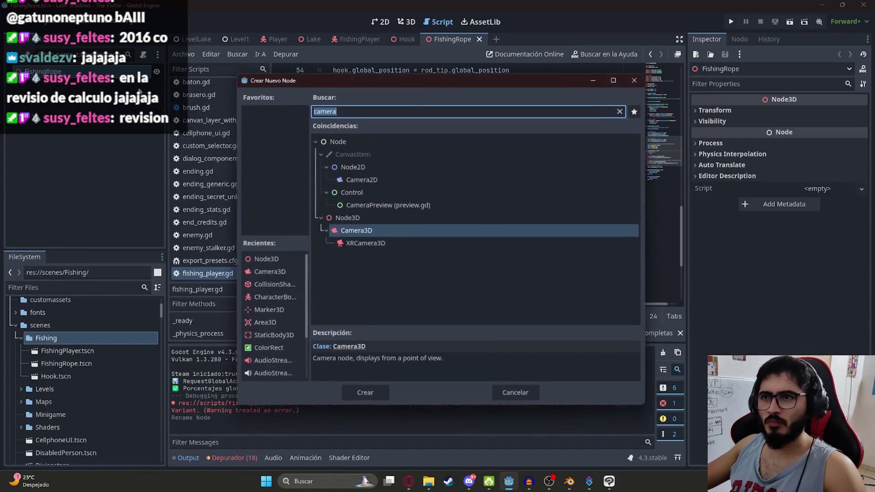
pyautogui.hotkey('alt', 'Tab')
pyautogui.scroll(10, 379, 327)
pyautogui.scroll(10, 378, 326)
pyautogui.scroll(-7, 408, 333)
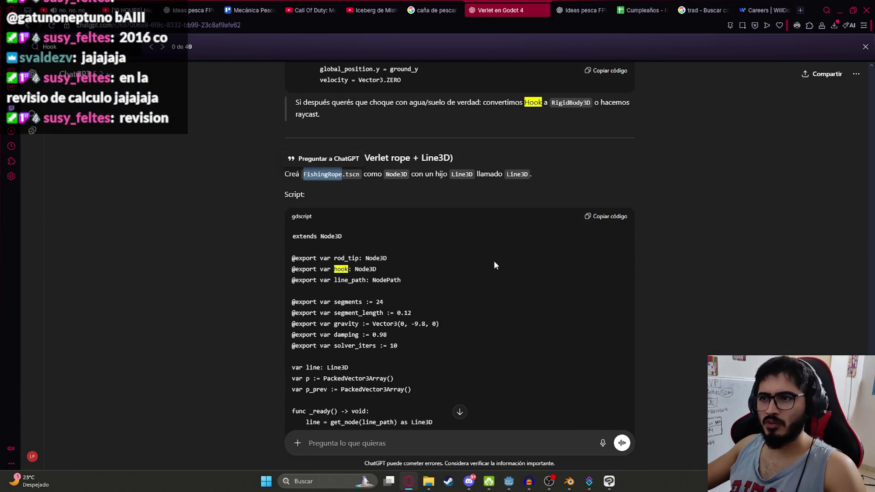
pyautogui.hotkey('alt', 'Tab')
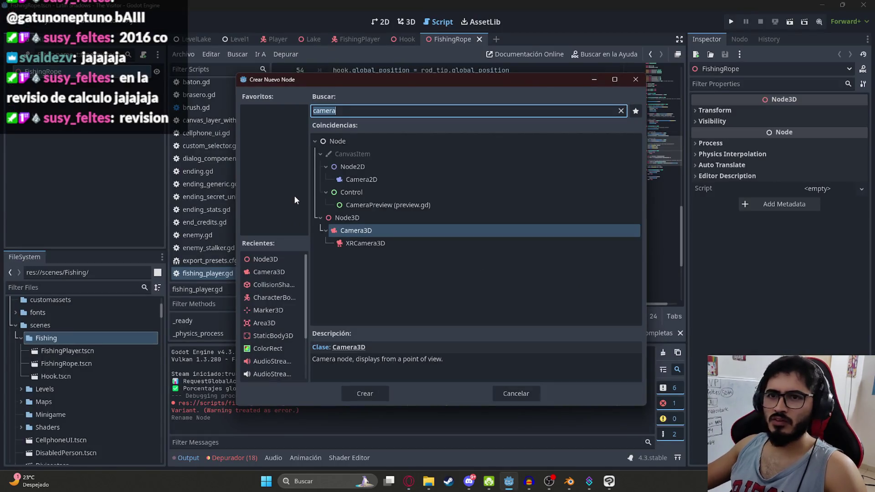
# - Search the node list for 'line3d' and 'line', find only Line2D, then return to ChatGPT
pyautogui.write('line3d')
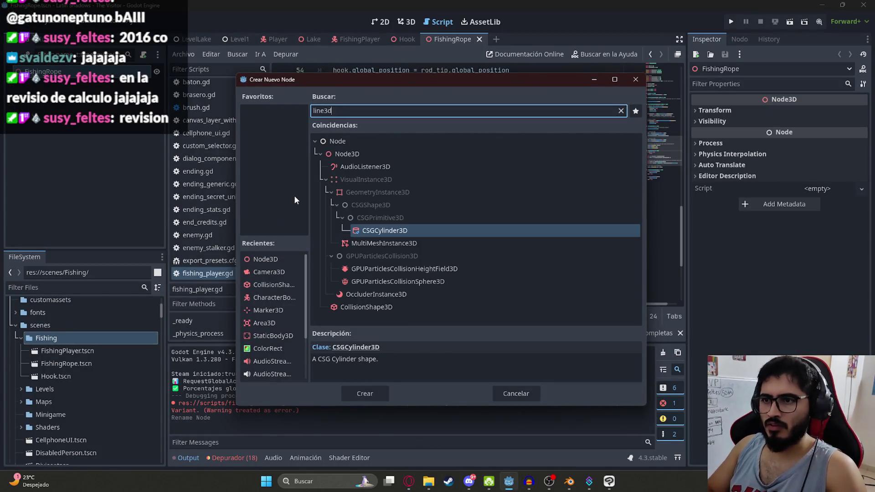
pyautogui.press('BackSpace')
pyautogui.press('BackSpace')
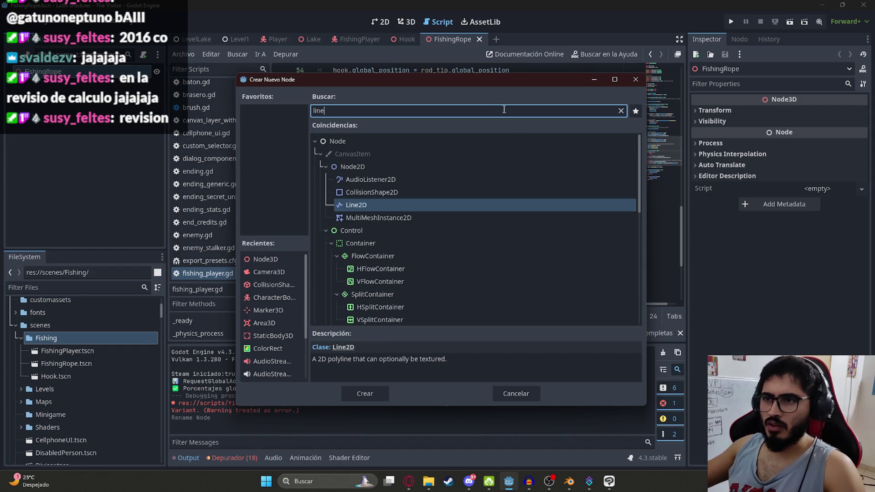
pyautogui.write('3d')
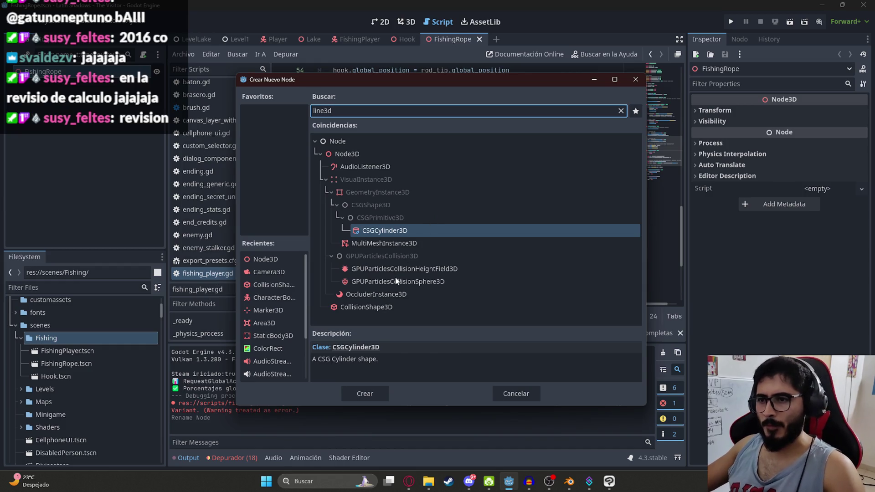
pyautogui.press('BackSpace')
pyautogui.press('BackSpace')
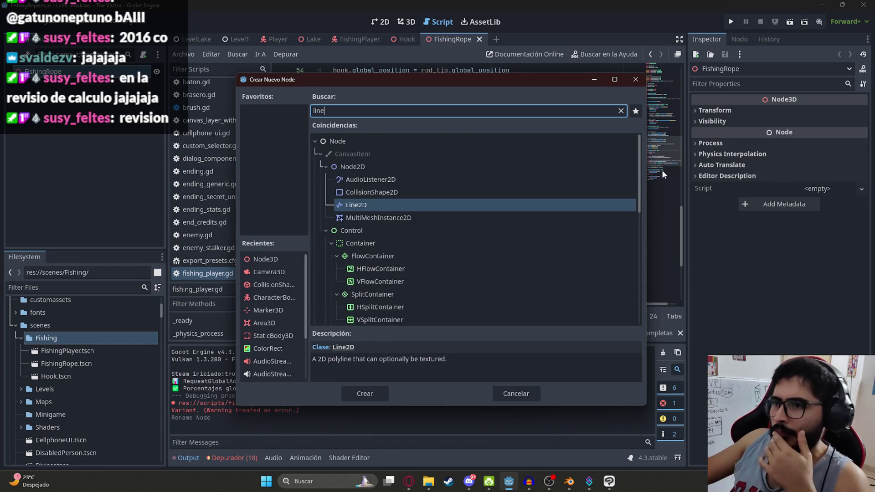
pyautogui.scroll(-1, 639, 179)
pyautogui.moveTo(640, 179)
pyautogui.mouseDown()
pyautogui.moveTo(627, 272)
pyautogui.moveTo(633, 319)
pyautogui.moveTo(609, 146)
pyautogui.mouseUp()
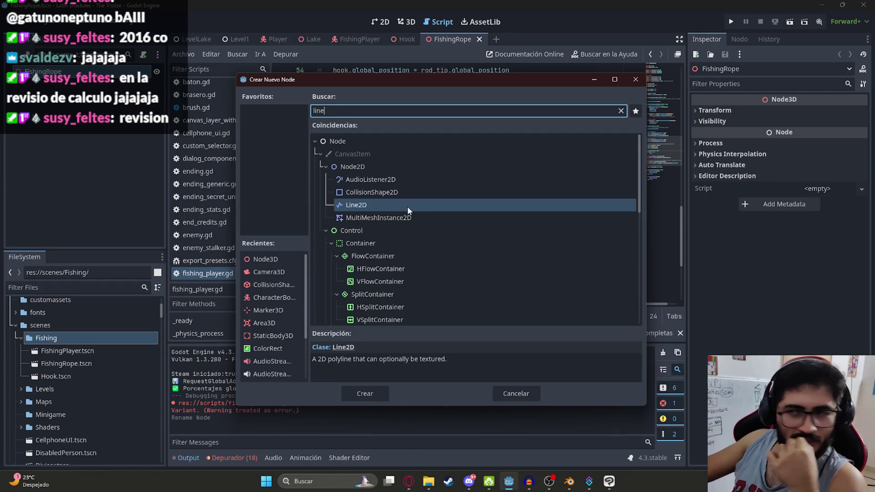
pyautogui.scroll(-10, 497, 228)
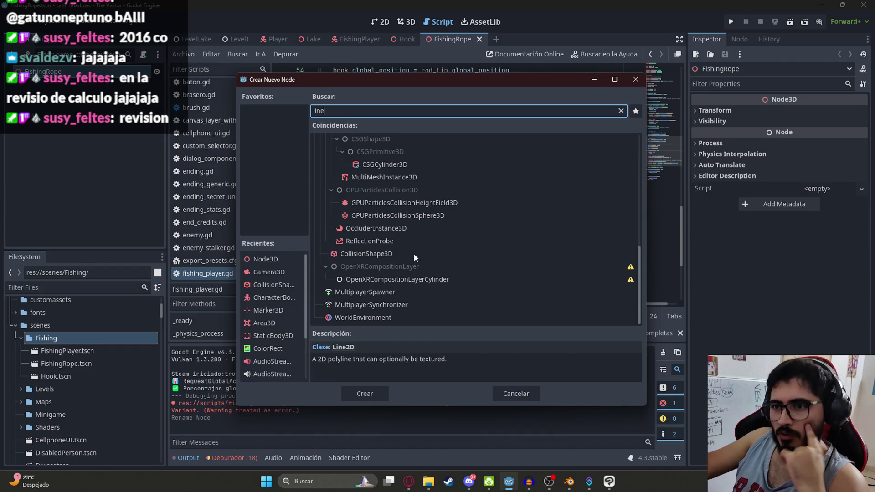
pyautogui.scroll(3, 392, 262)
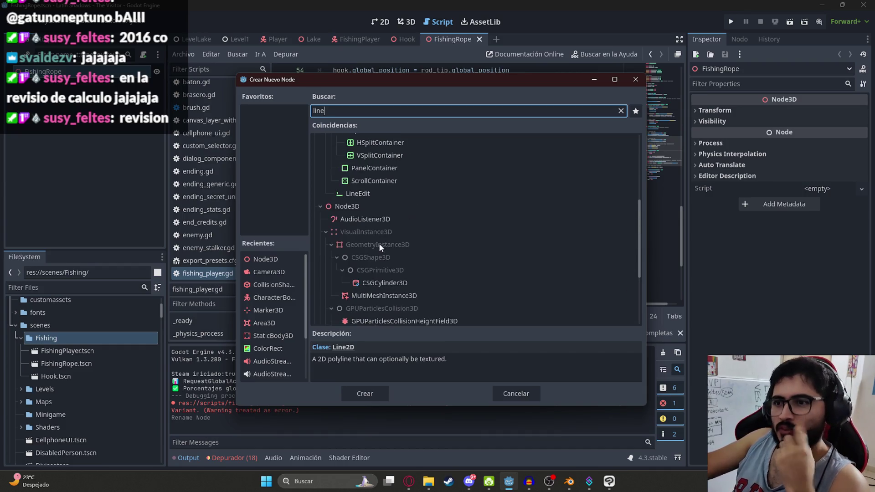
pyautogui.scroll(3, 376, 246)
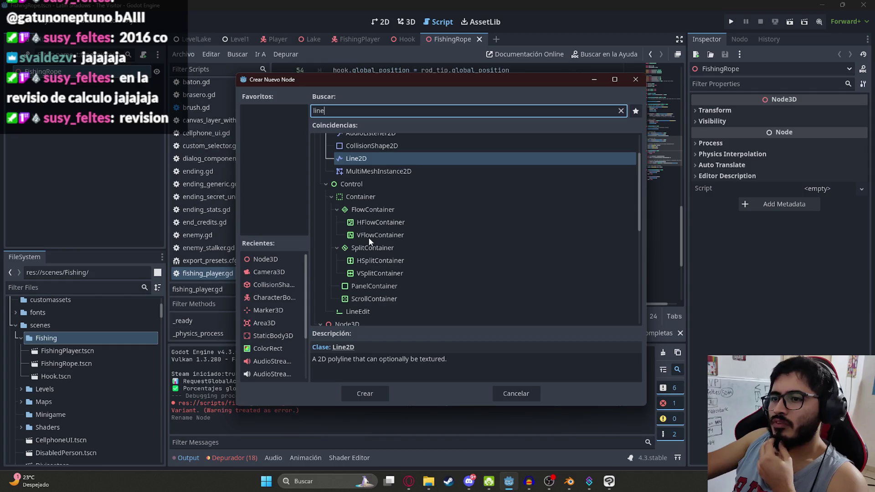
pyautogui.scroll(2, 418, 219)
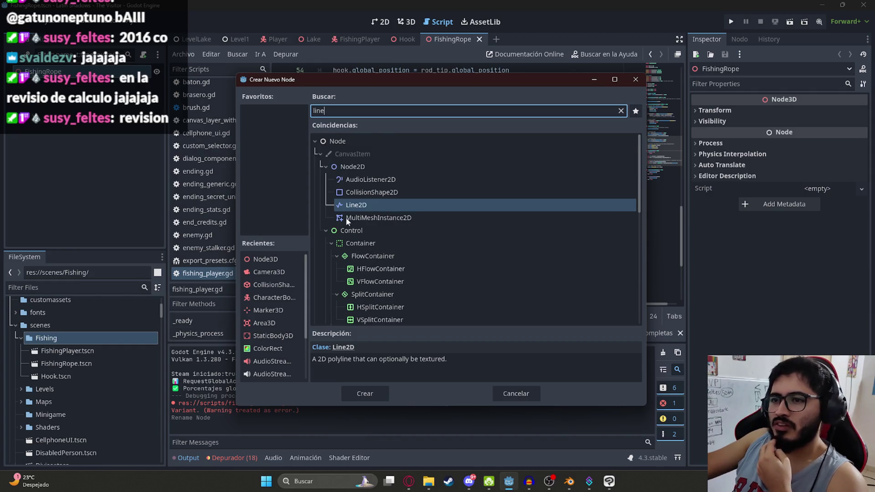
pyautogui.click(405, 484)
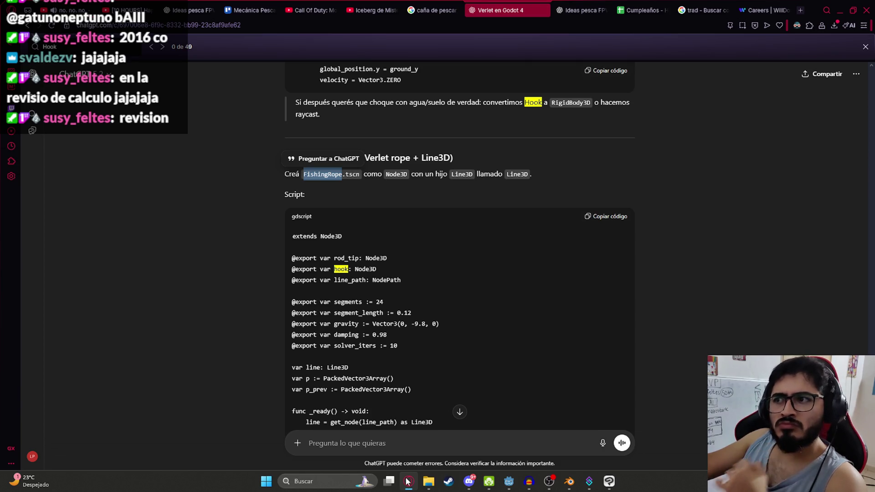
# - Search the ChatGPT conversation for Line3D mentions with Ctrl+F
pyautogui.scroll(-7, 478, 312)
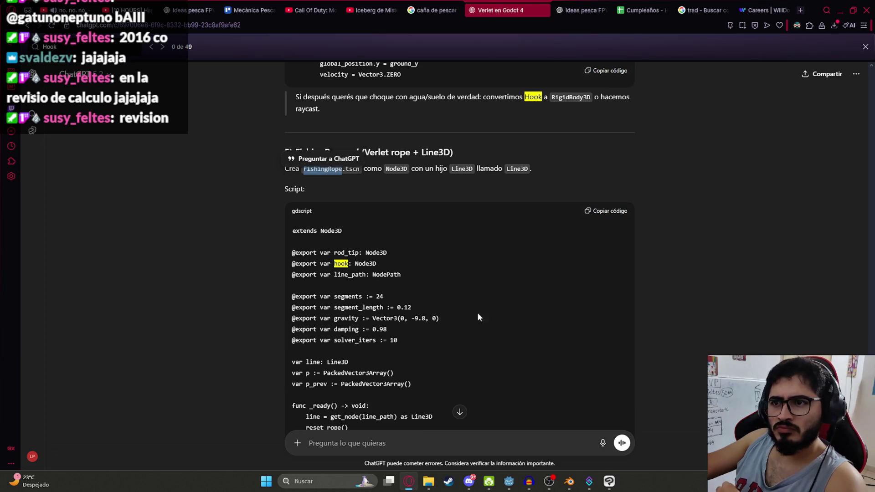
pyautogui.scroll(5, 484, 319)
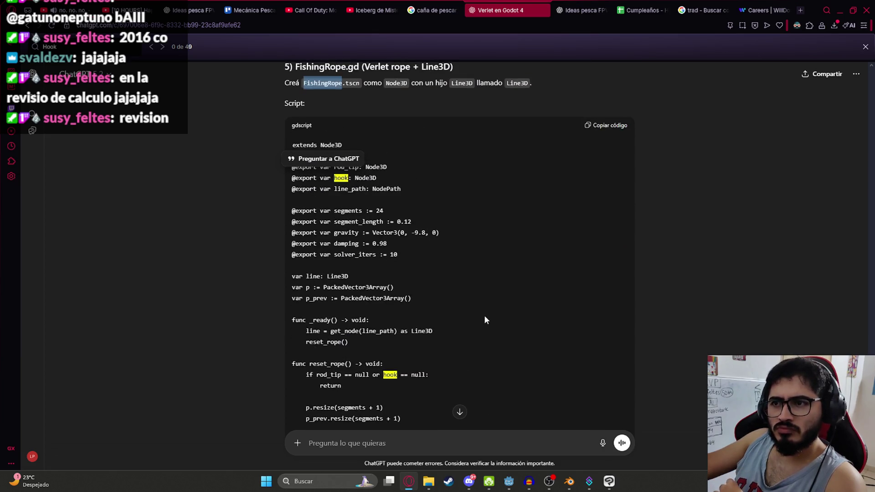
pyautogui.doubleClick(462, 82)
pyautogui.hotkey('ctrl', 'f')
pyautogui.scroll(-10, 456, 223)
pyautogui.press('Return')
pyautogui.hotkey('shift', 'Return')
pyautogui.hotkey('shift', 'Return')
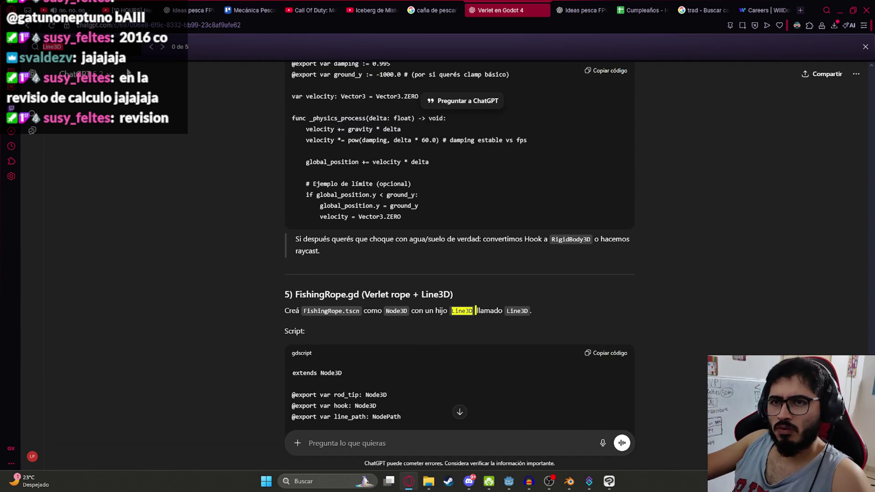
pyautogui.press('Return')
pyautogui.scroll(2, 408, 259)
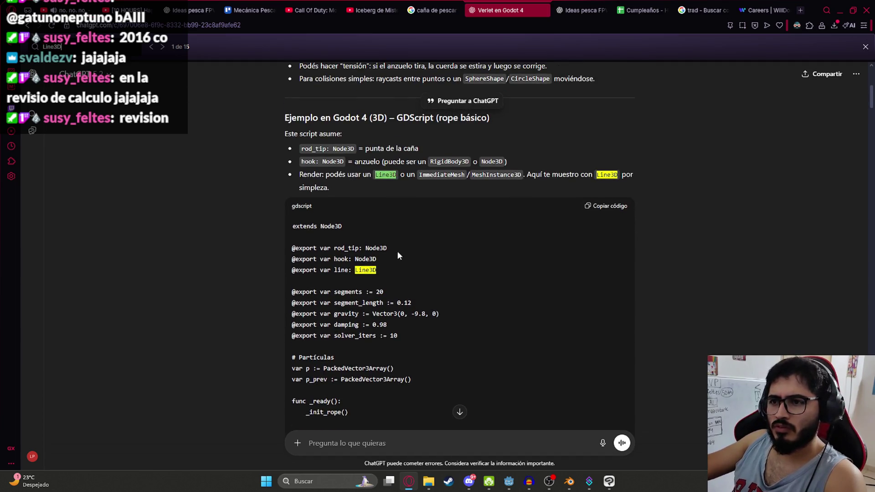
pyautogui.scroll(-7, 360, 252)
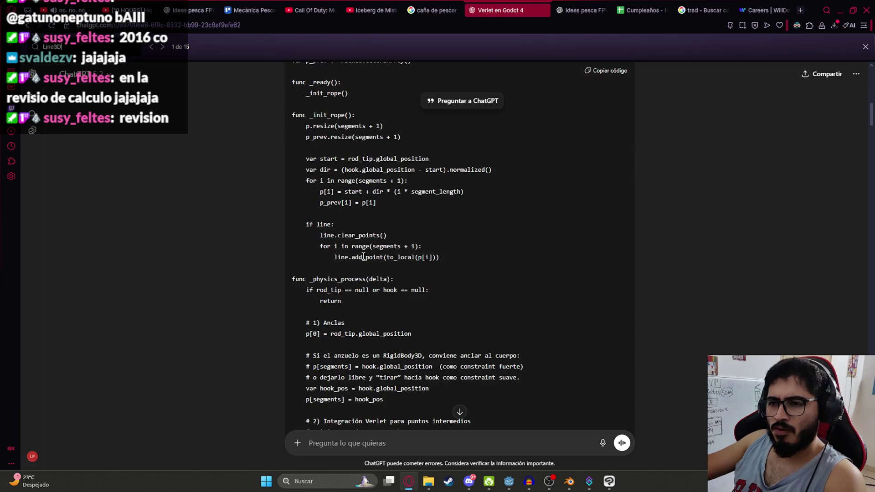
pyautogui.scroll(-6, 362, 252)
pyautogui.scroll(7, 365, 254)
pyautogui.hotkey('alt', 'Tab')
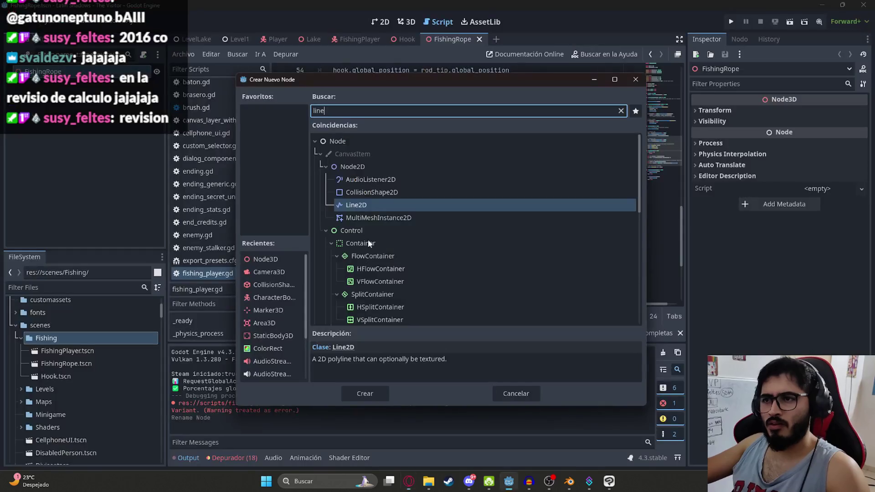
# - Copy the basic rope example script and step through the remaining Line3D mentions
pyautogui.click(409, 481)
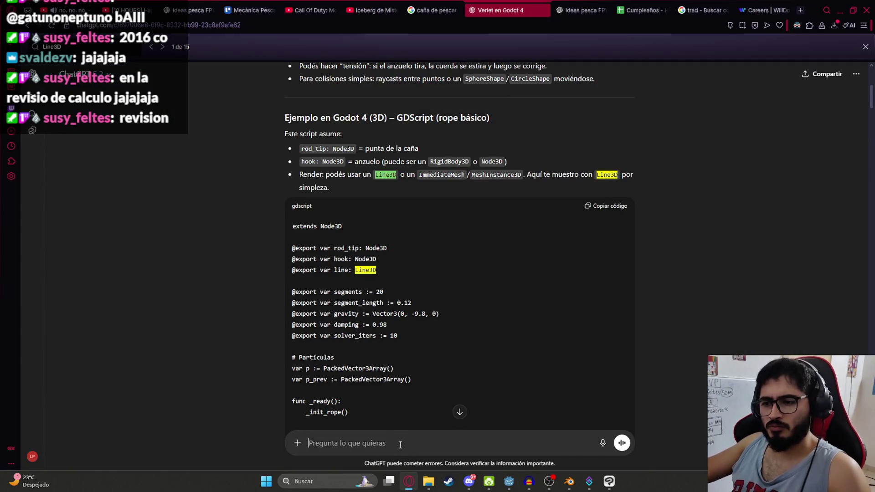
pyautogui.click(607, 206)
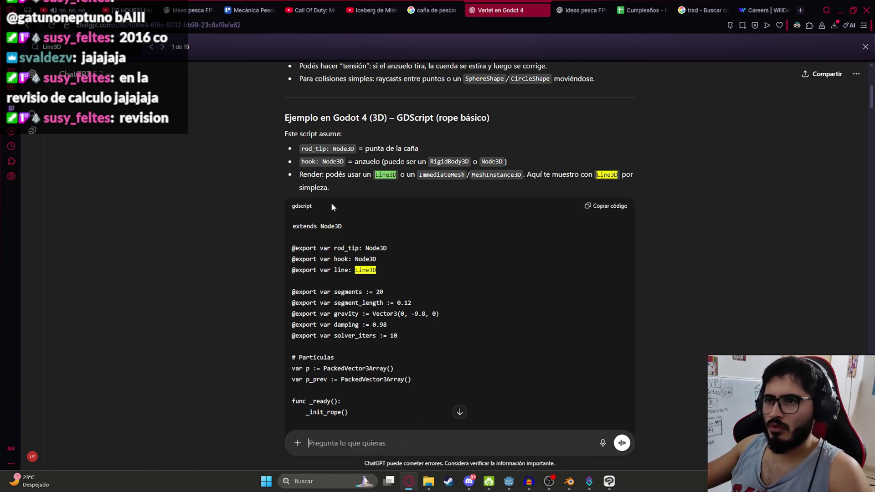
pyautogui.scroll(5, 328, 194)
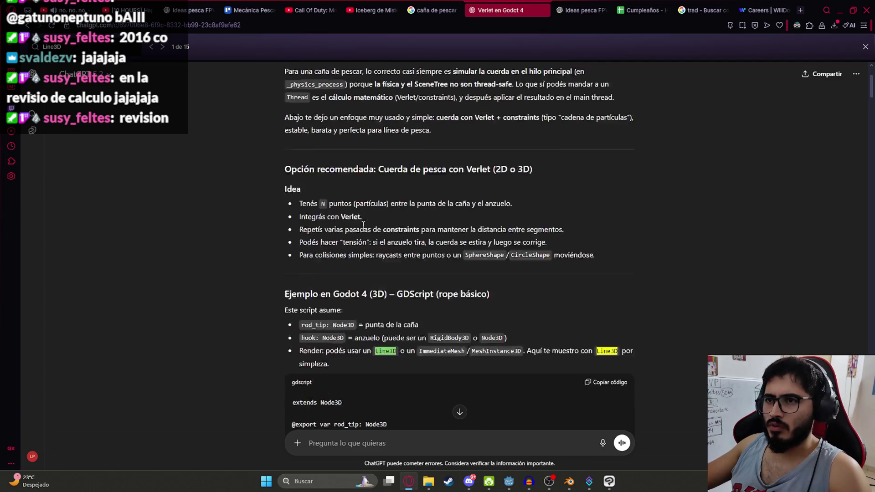
pyautogui.press('Return')
pyautogui.press('Return')
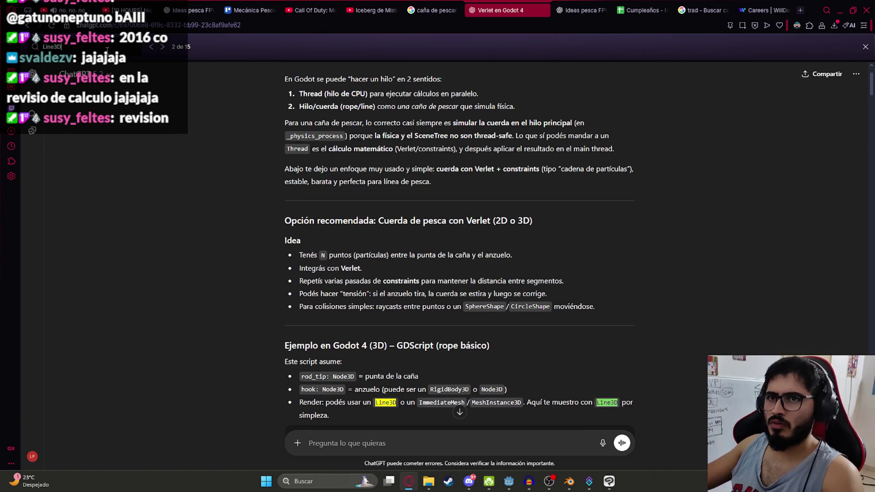
pyautogui.press('Return')
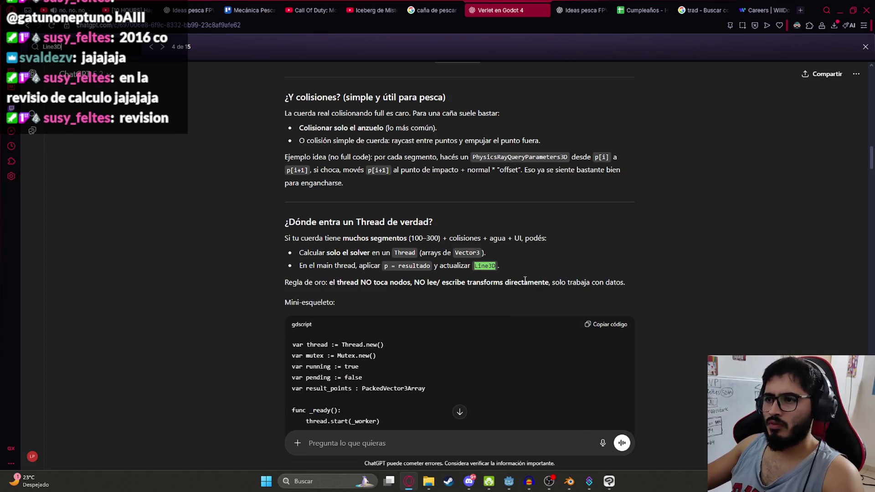
pyautogui.press('Return')
pyautogui.scroll(15, 425, 349)
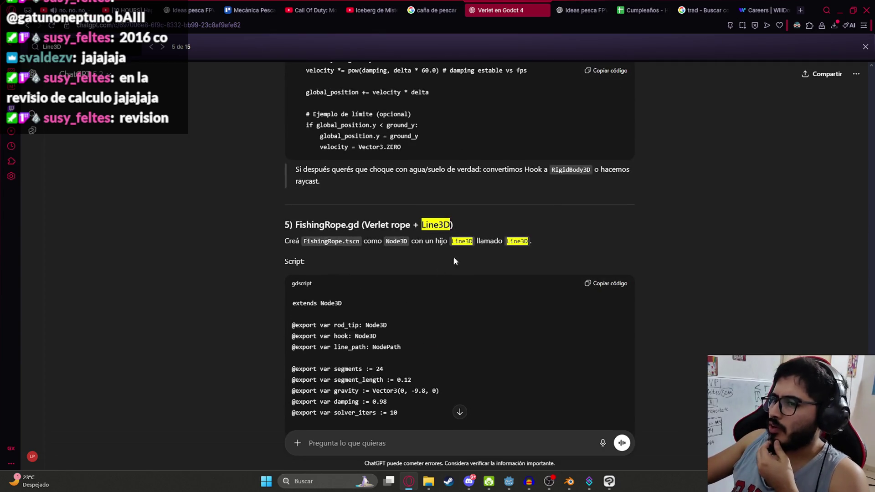
pyautogui.moveTo(284, 241); pyautogui.dragTo(532, 241)
# - Copy the FishingRope.gd rope script and return to Godot's line node search
pyautogui.click(362, 444)
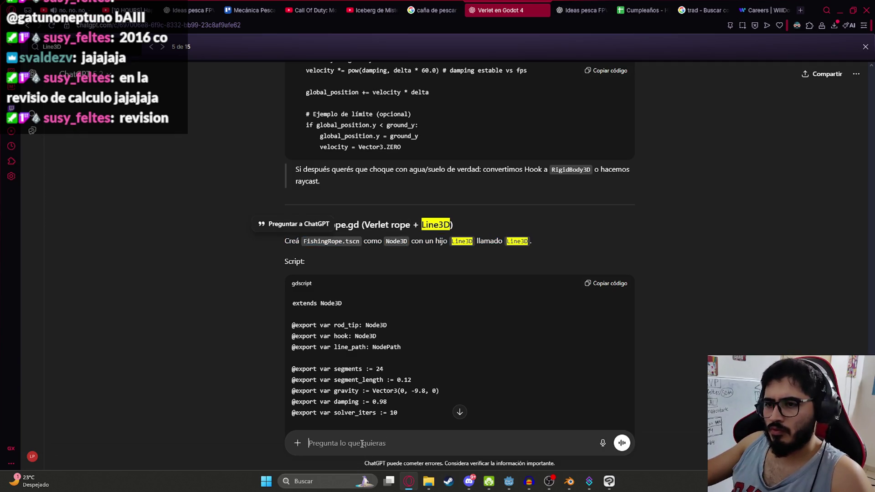
pyautogui.click(608, 283)
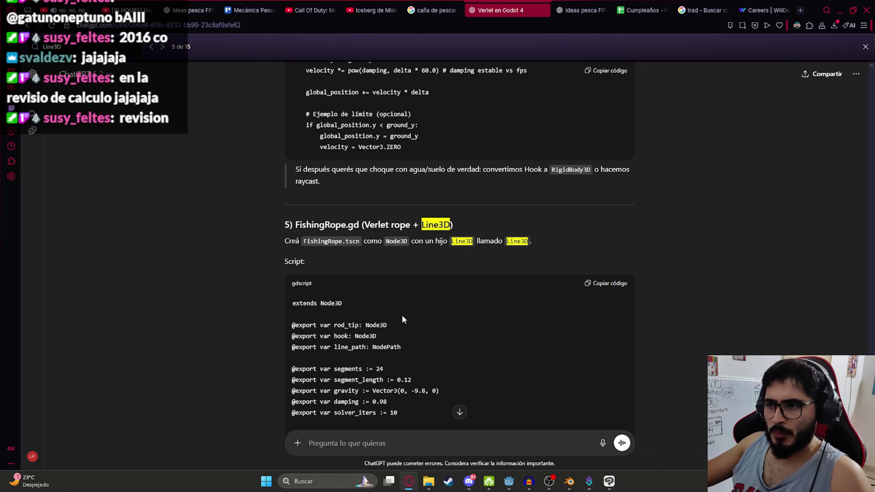
pyautogui.scroll(-3, 401, 310)
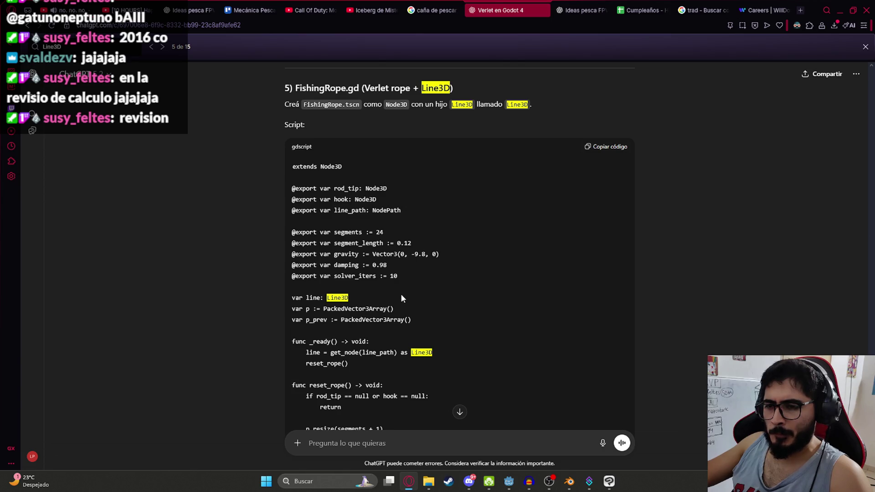
pyautogui.hotkey('alt', 'Tab')
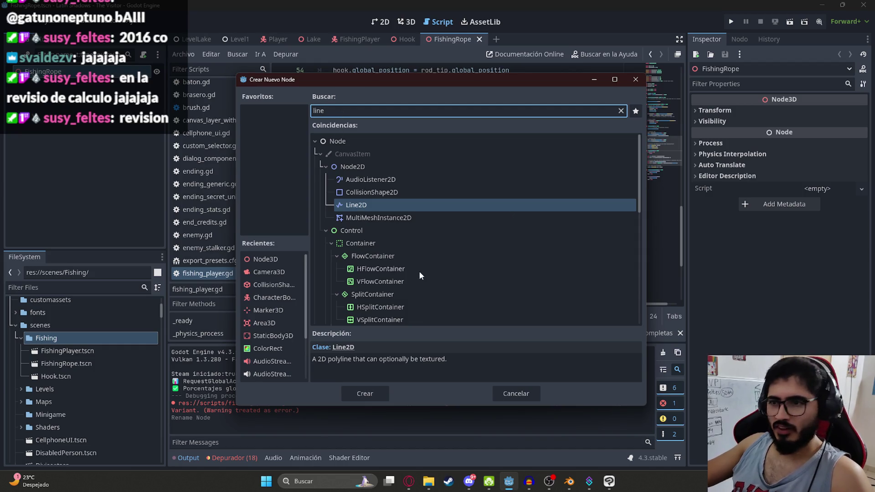
pyautogui.scroll(-3, 419, 271)
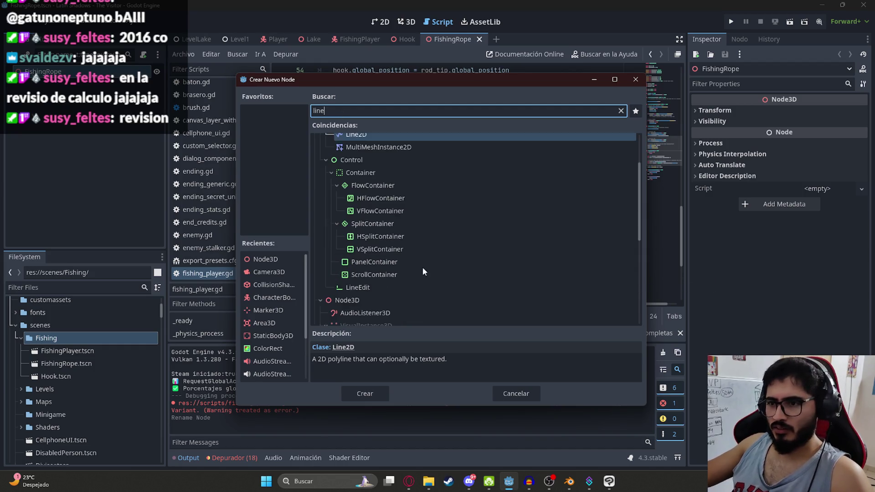
# - Browse the line search results, then tell ChatGPT 'no hay line3d'
pyautogui.click(375, 285)
pyautogui.click(377, 110)
pyautogui.scroll(-7, 422, 276)
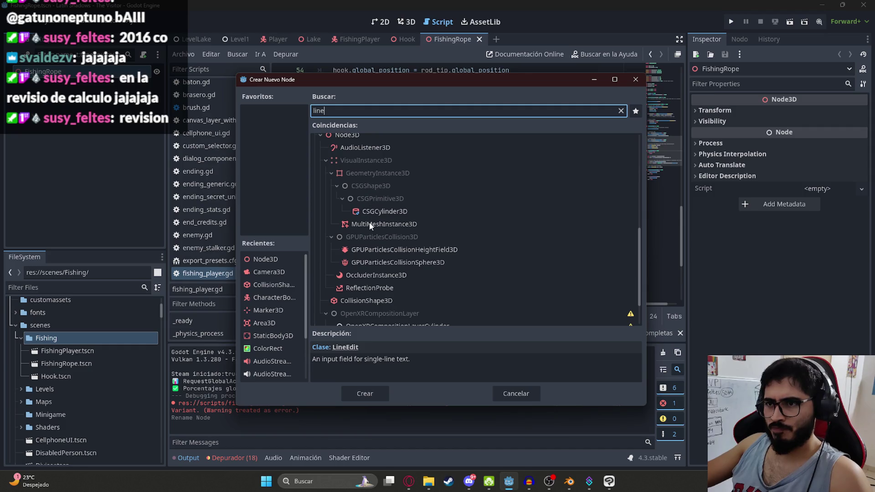
pyautogui.scroll(-2, 372, 254)
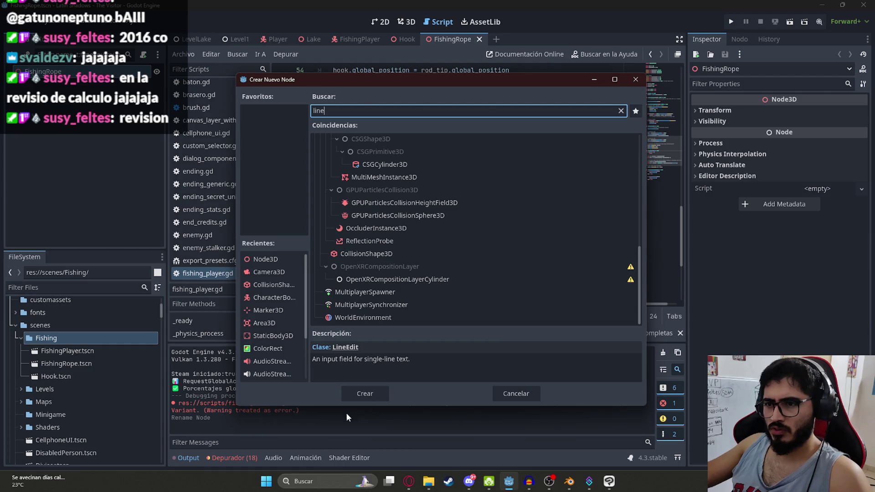
pyautogui.hotkey('alt', 'Tab')
pyautogui.write('no hay line3d')
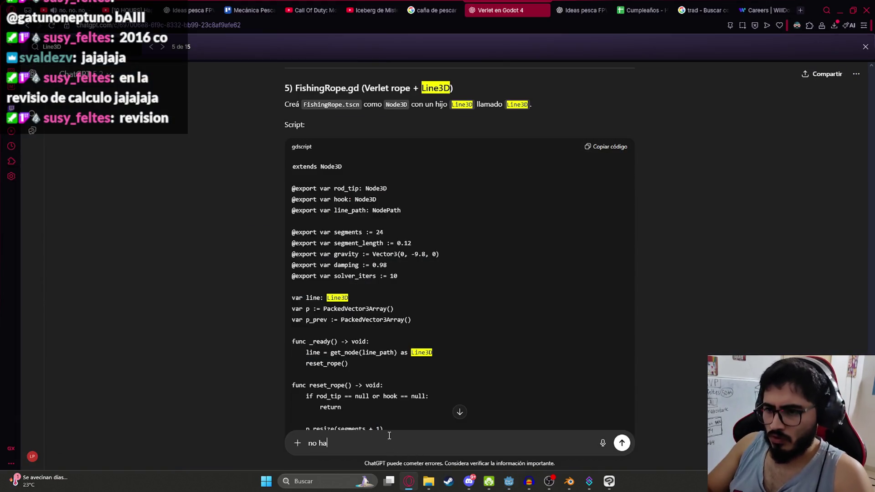
pyautogui.press('Return')
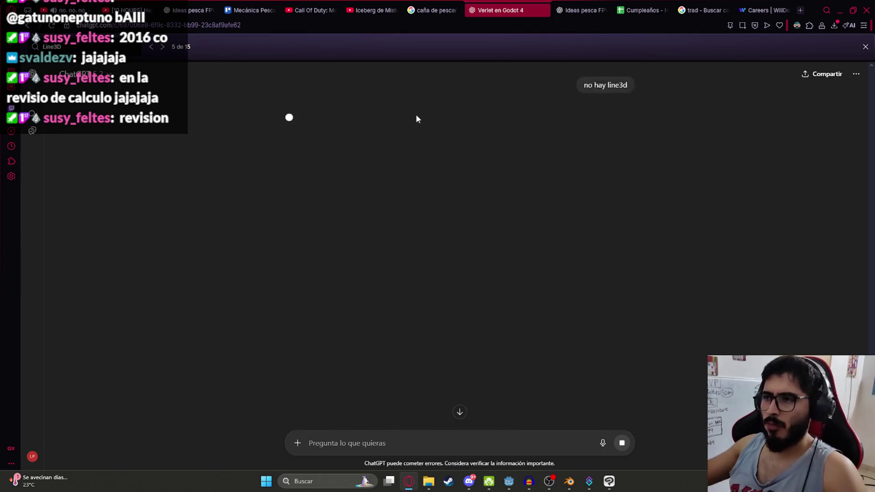
pyautogui.hotkey('alt', 'Tab')
# - Attach a new fishing_rope.gd script to FishingRope and paste the Verlet rope code over the template
pyautogui.click(516, 393)
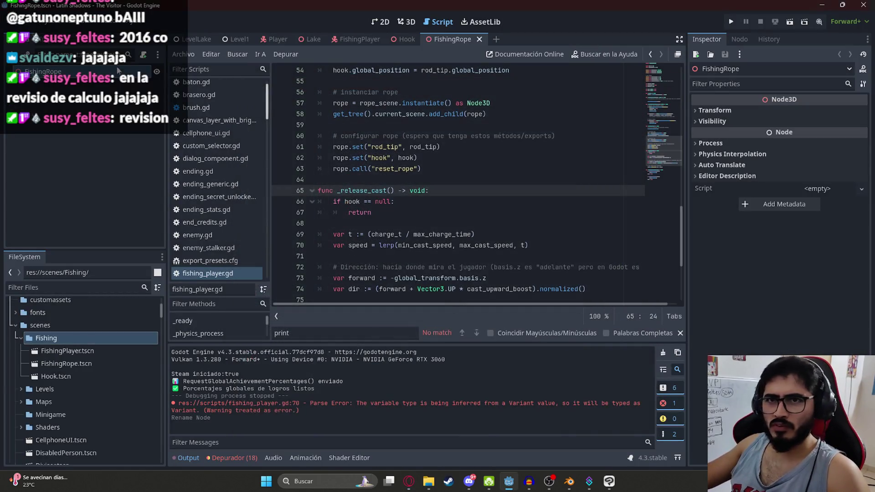
pyautogui.click(862, 188)
pyautogui.click(818, 201)
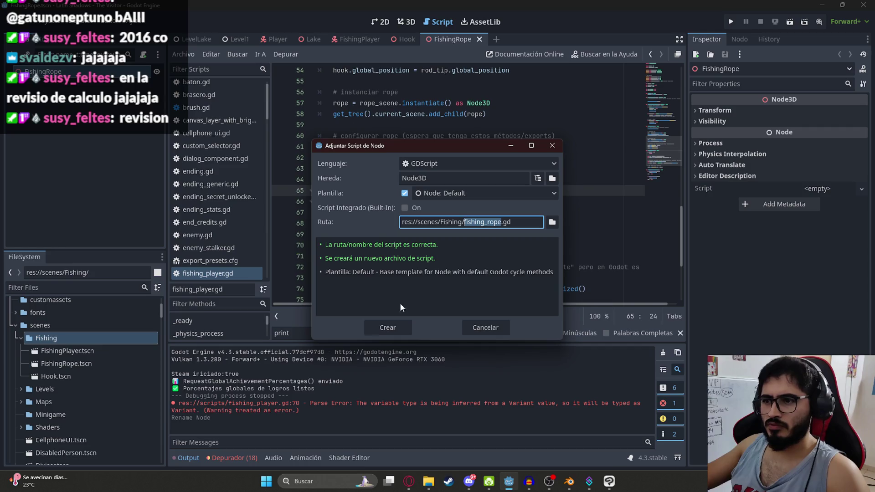
pyautogui.click(389, 328)
pyautogui.click(448, 163)
pyautogui.hotkey('ctrl', 'a')
pyautogui.hotkey('ctrl', 'v')
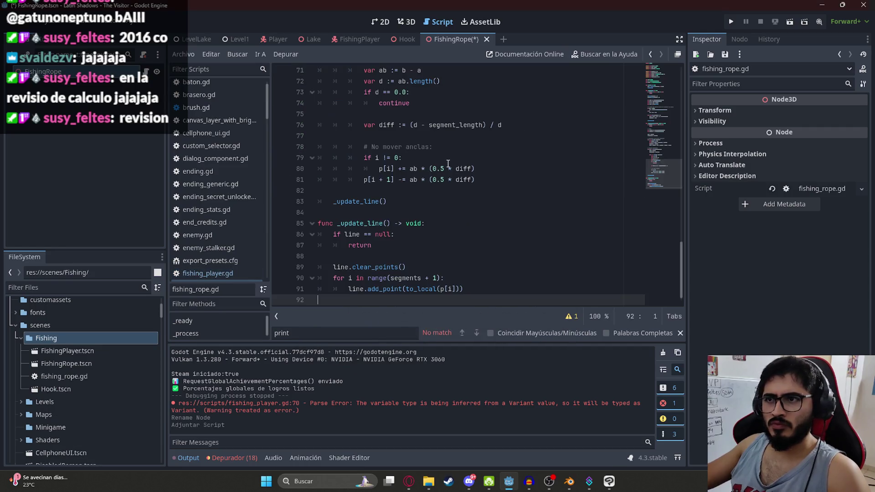
# - Save fishing_rope.gd and inspect the Line3D type error on line 13
pyautogui.scroll(20, 448, 163)
pyautogui.click(582, 124)
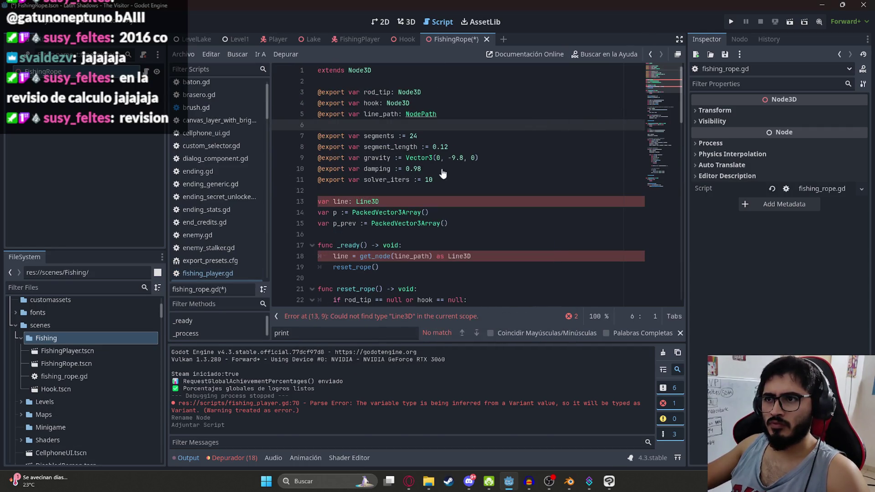
pyautogui.hotkey('ctrl', 's')
pyautogui.click(355, 202)
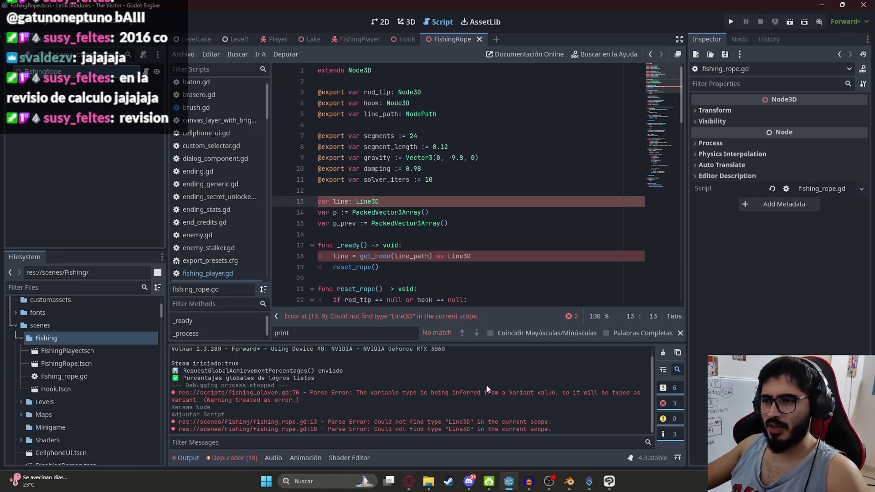
pyautogui.hotkey('alt', 'Tab')
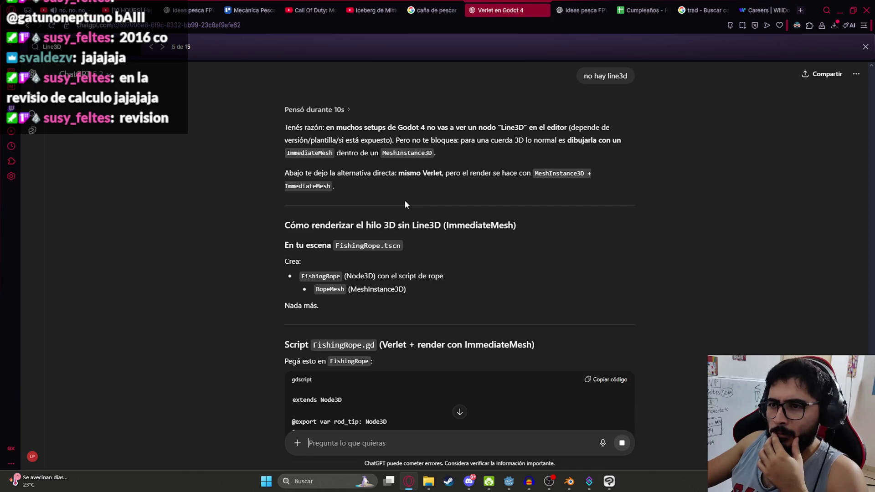
# - Copy the ImmediateMesh-based FishingRope.gd code from ChatGPT's reply and go back to Godot
pyautogui.scroll(-2, 417, 241)
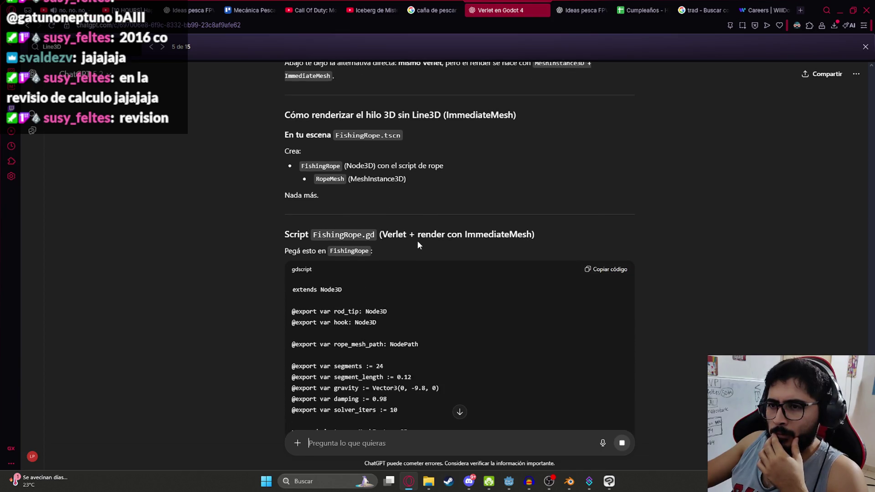
pyautogui.click(606, 270)
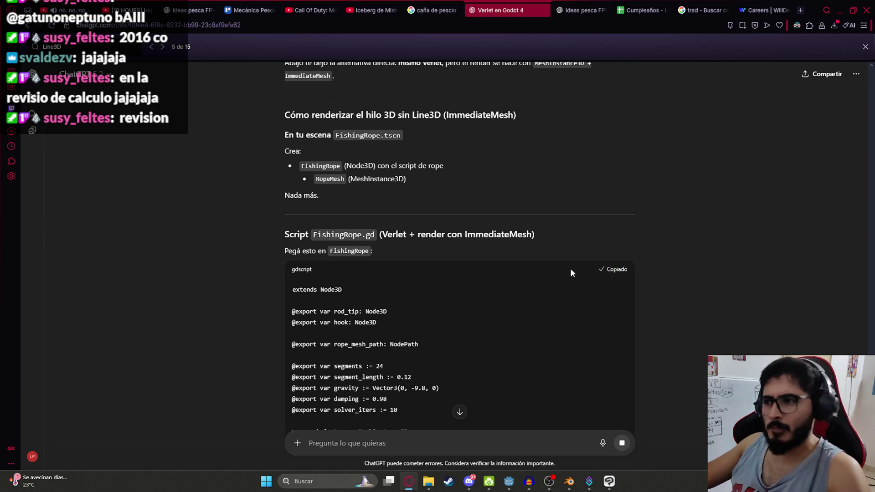
pyautogui.scroll(-8, 426, 234)
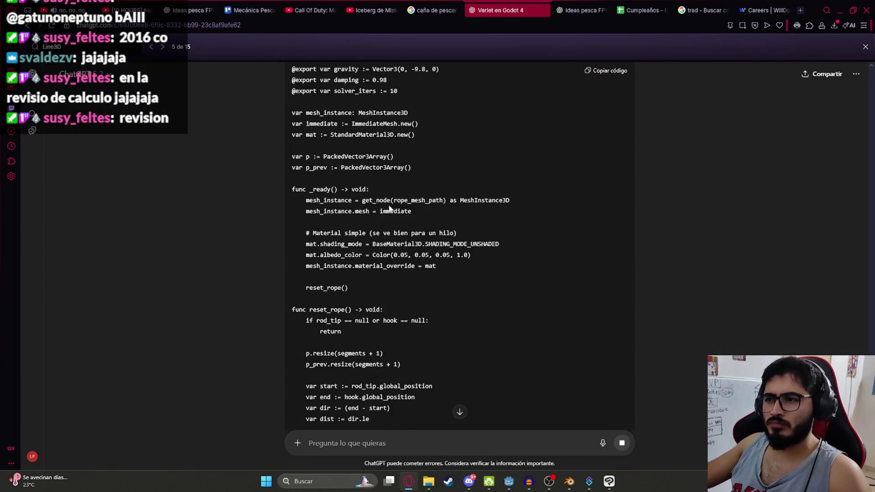
pyautogui.scroll(12, 398, 211)
pyautogui.scroll(-2, 357, 351)
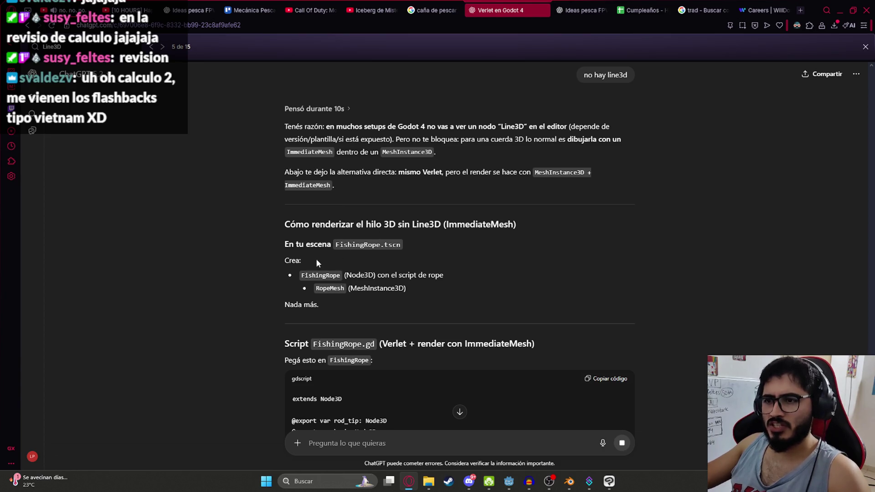
pyautogui.hotkey('alt', 'Tab')
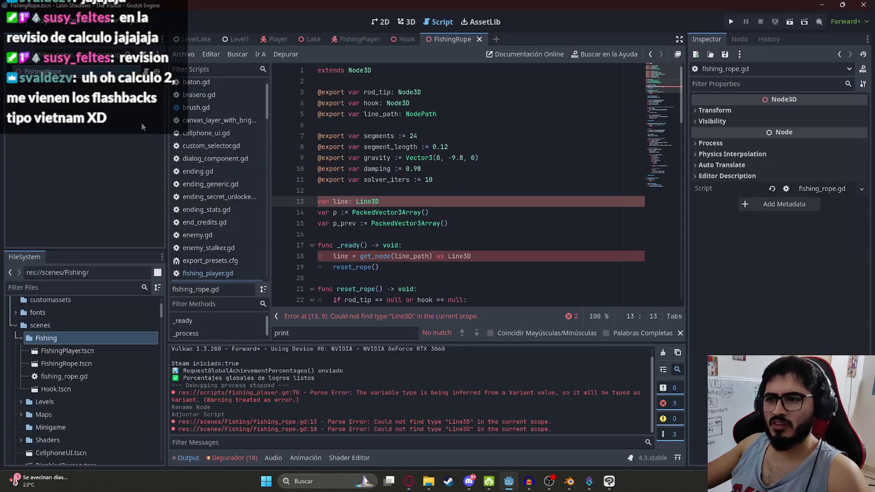
# - Add a MeshInstance3D child to FishingRope, taking the name RopeMesh from ChatGPT
pyautogui.rightClick(69, 72)
pyautogui.click(98, 94)
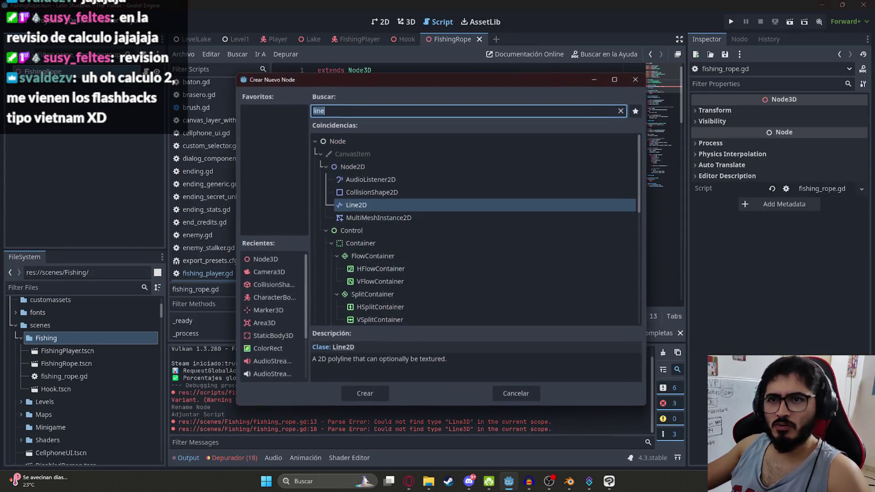
pyautogui.write('meshinstanc')
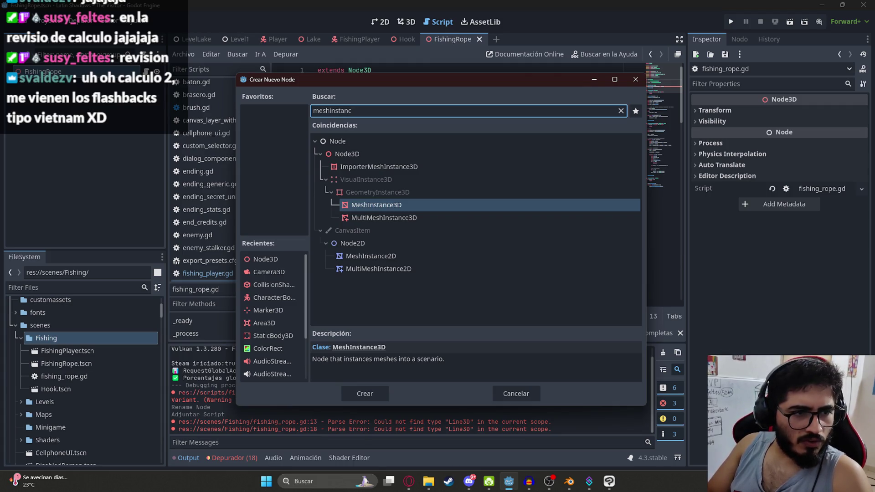
pyautogui.write('e')
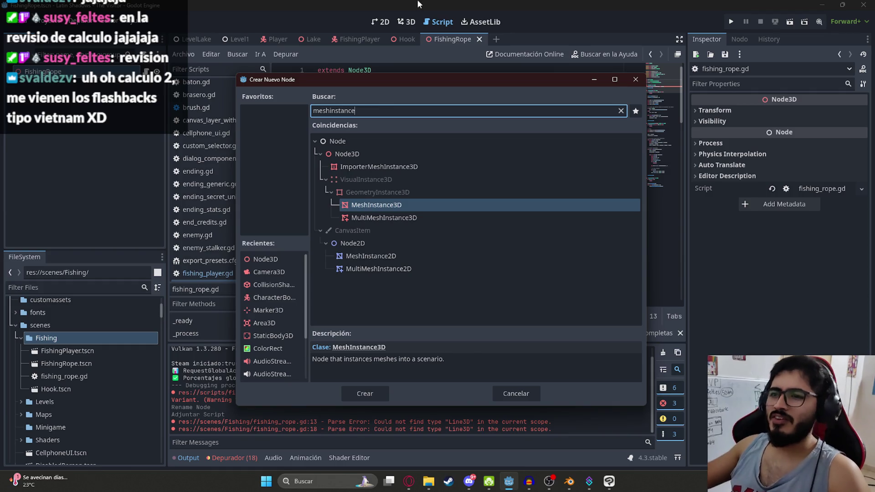
pyautogui.press('Return')
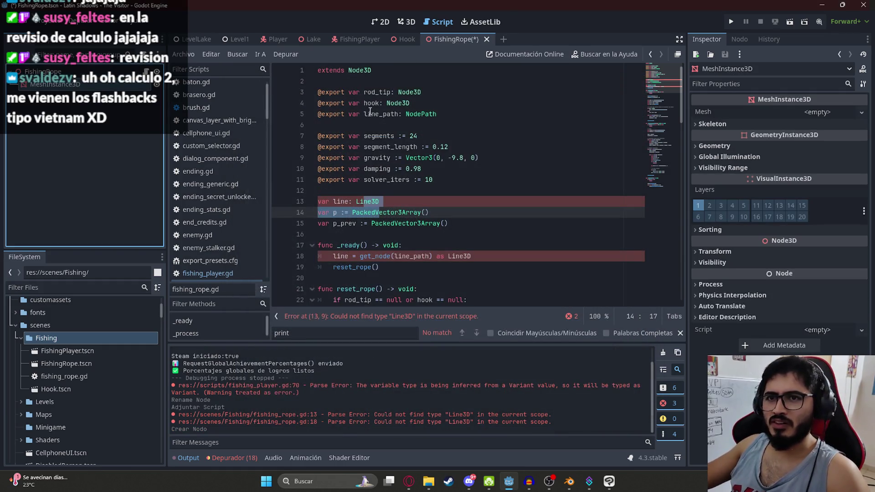
pyautogui.hotkey('alt', 'Tab')
pyautogui.doubleClick(340, 290)
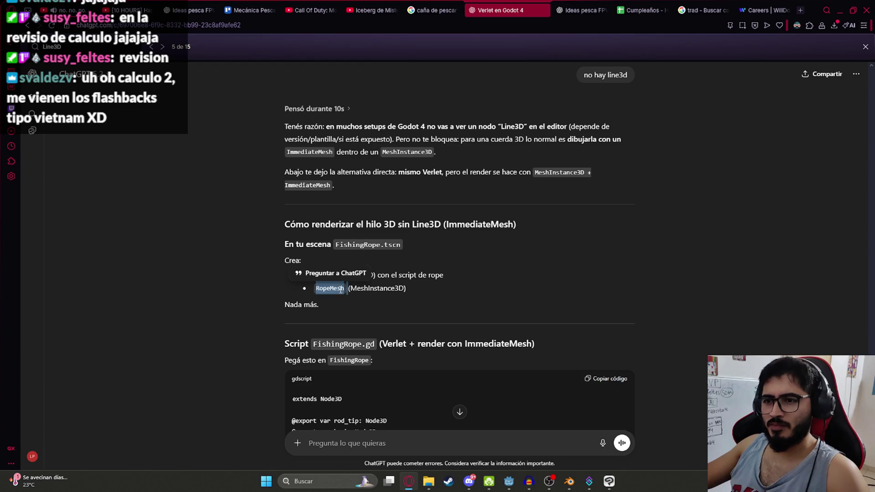
pyautogui.hotkey('alt', 'Tab')
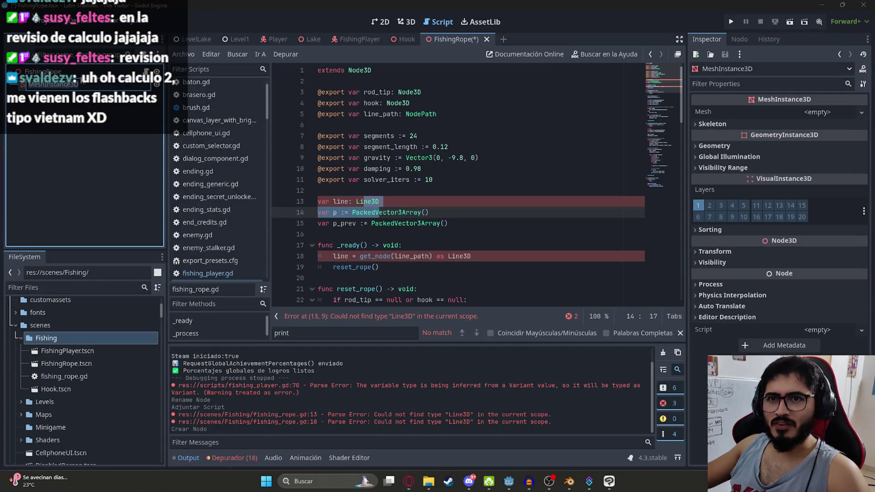
pyautogui.click(526, 165)
# - Replace fishing_rope.gd's contents with the new ImmediateMesh FishingRope.gd code and save it
pyautogui.hotkey('alt', 'Tab')
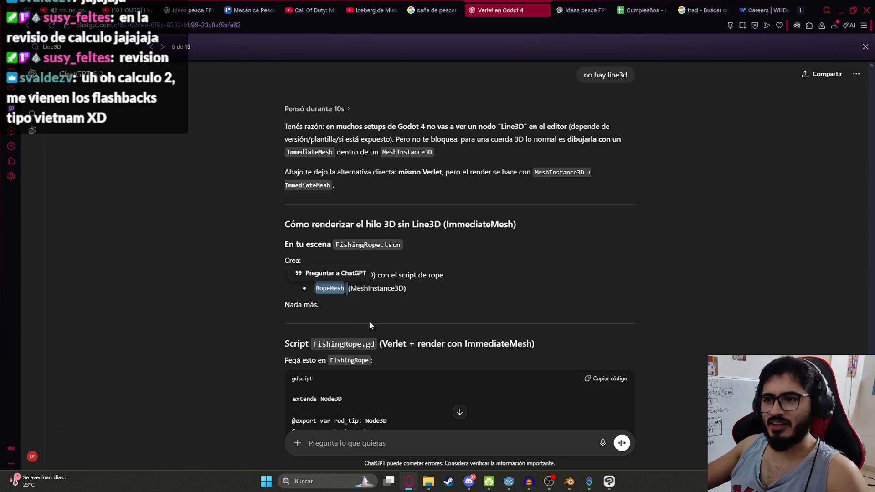
pyautogui.scroll(-3, 370, 323)
pyautogui.click(599, 242)
pyautogui.hotkey('alt', 'Tab')
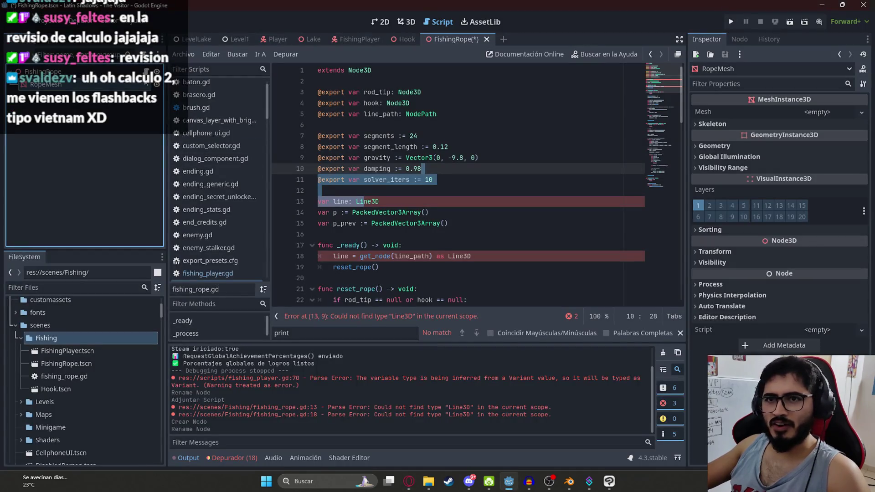
pyautogui.hotkey('ctrl', 'a')
pyautogui.hotkey('ctrl', 'v')
pyautogui.hotkey('ctrl', 's')
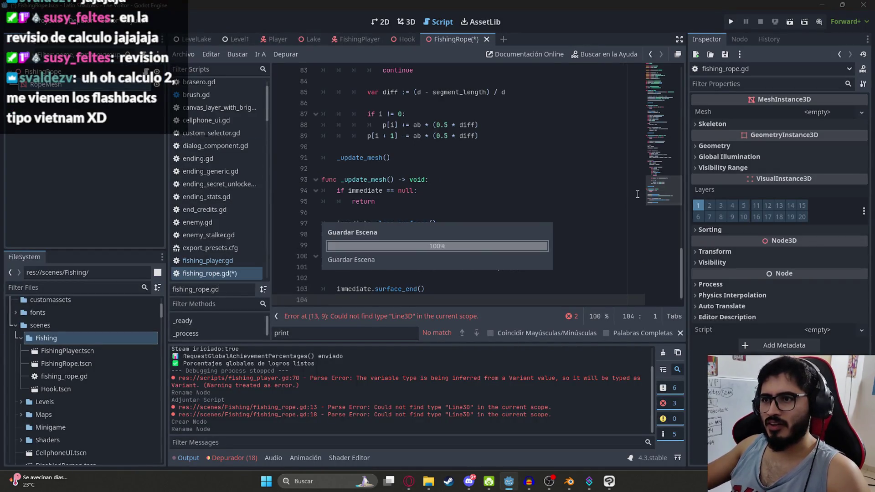
pyautogui.click(656, 90)
pyautogui.scroll(-20, 435, 265)
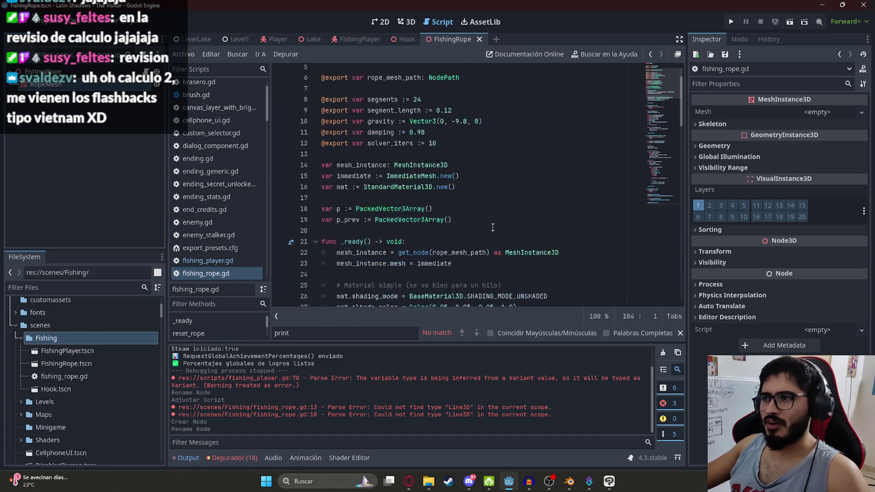
pyautogui.scroll(-1, 435, 264)
pyautogui.hotkey('alt', 'Tab')
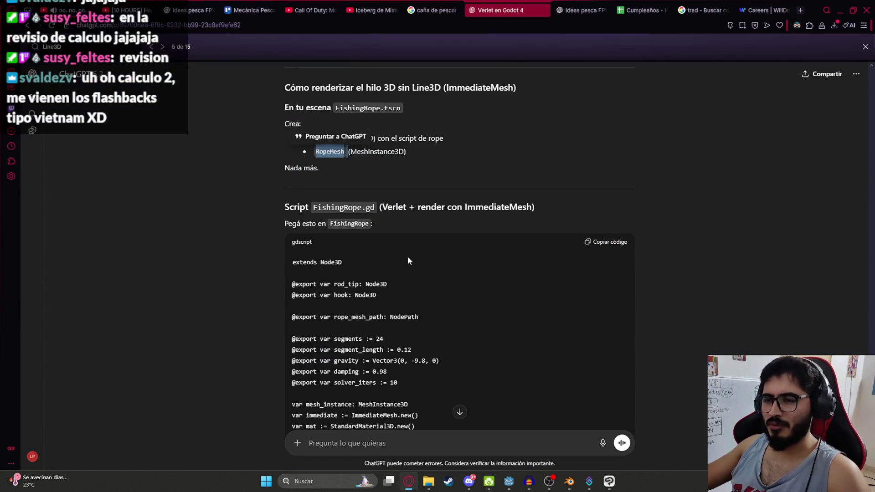
# - Scroll to section 4) Hook.gd in the ChatGPT reply and copy its code
pyautogui.click(420, 213)
pyautogui.scroll(-20, 413, 176)
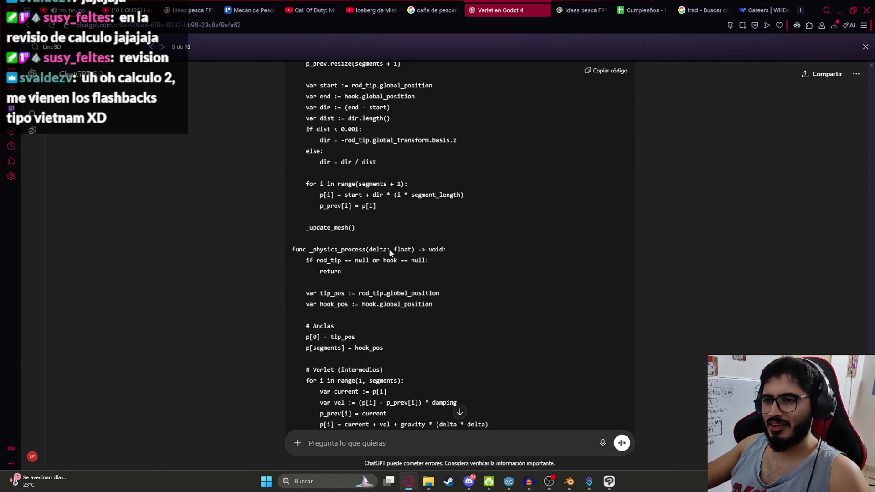
pyautogui.scroll(20, 427, 328)
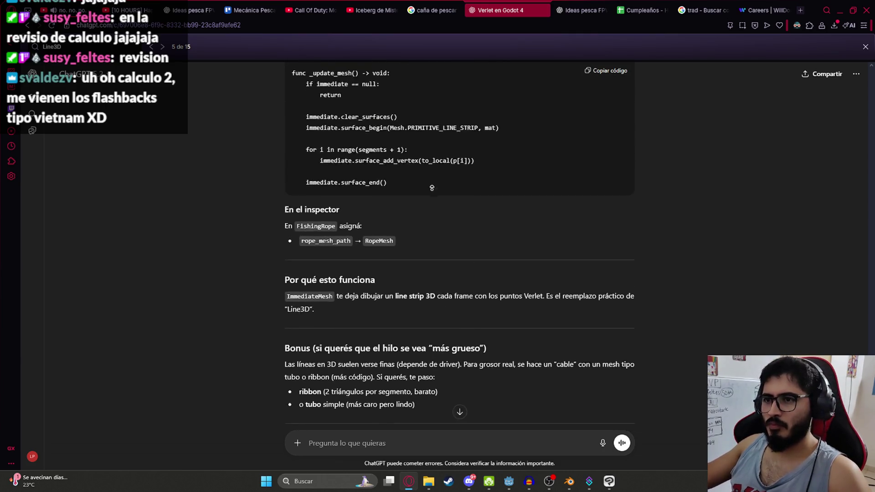
pyautogui.scroll(-20, 432, 229)
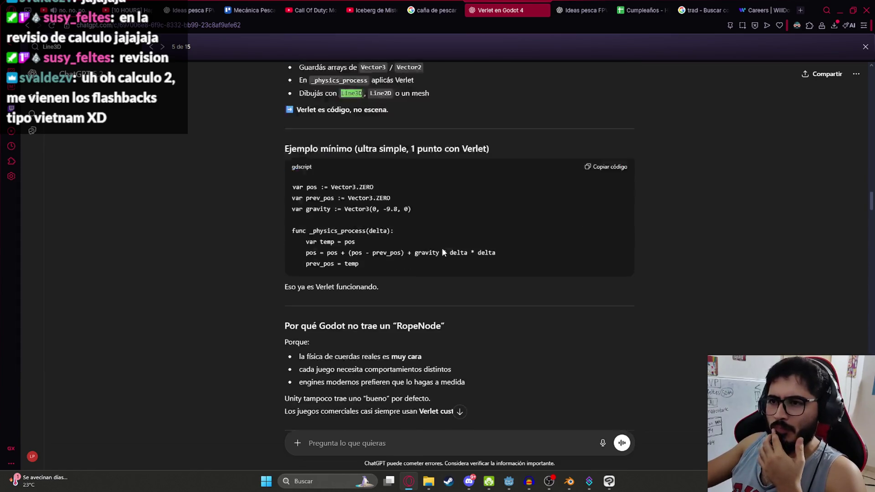
pyautogui.scroll(7, 506, 250)
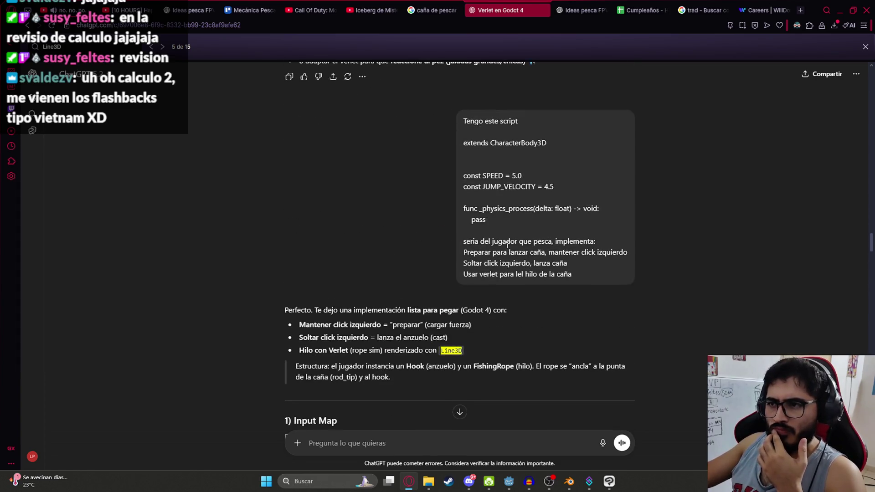
pyautogui.scroll(-9, 504, 254)
pyautogui.scroll(-15, 475, 231)
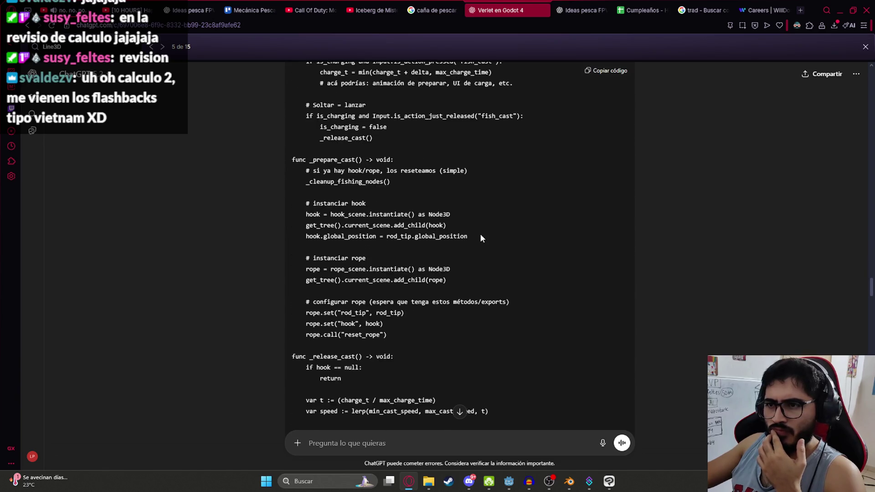
pyautogui.scroll(-3, 483, 229)
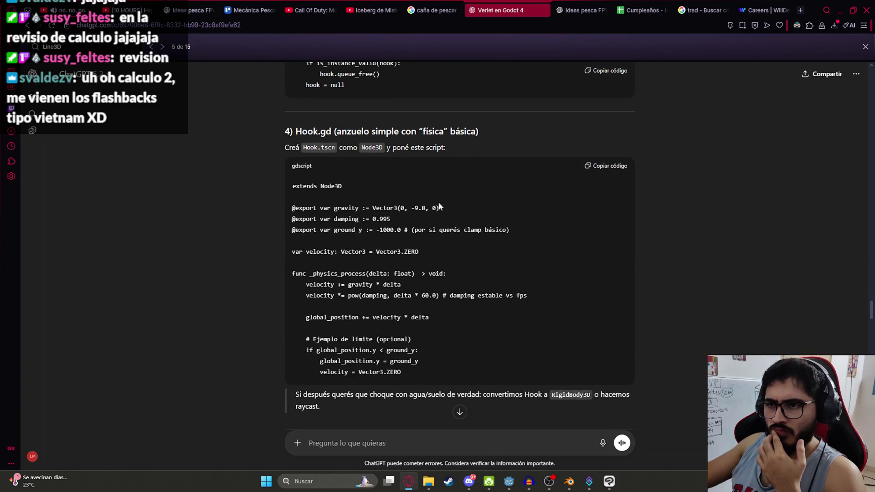
pyautogui.click(611, 166)
pyautogui.hotkey('alt', 'Tab')
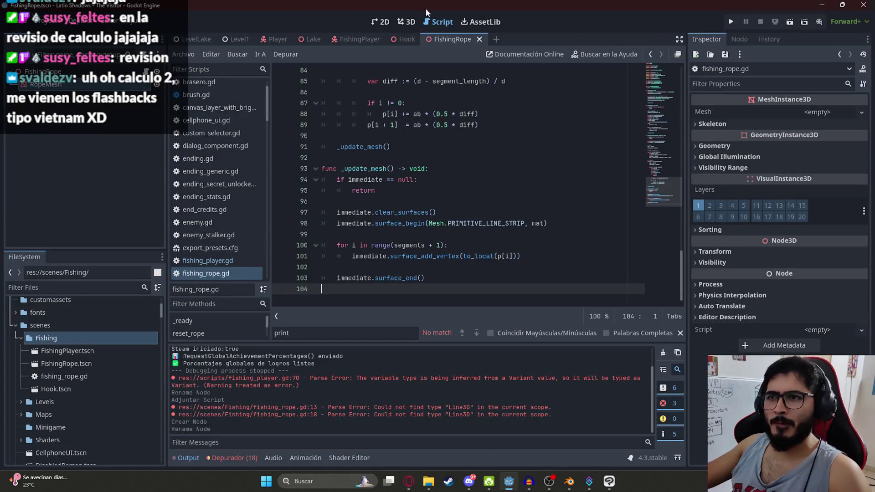
# - Attach hook.gd from res://scripts to the Hook node, then return to ChatGPT's Hook.gd code
pyautogui.click(143, 53)
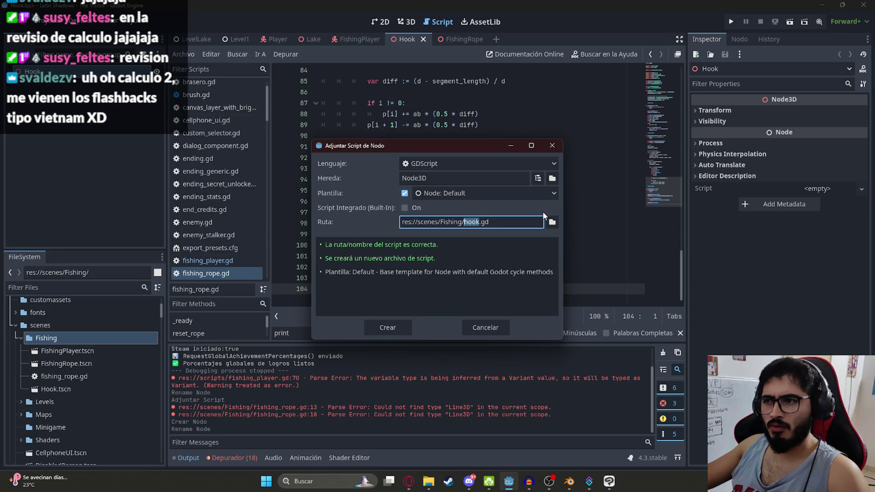
pyautogui.click(551, 221)
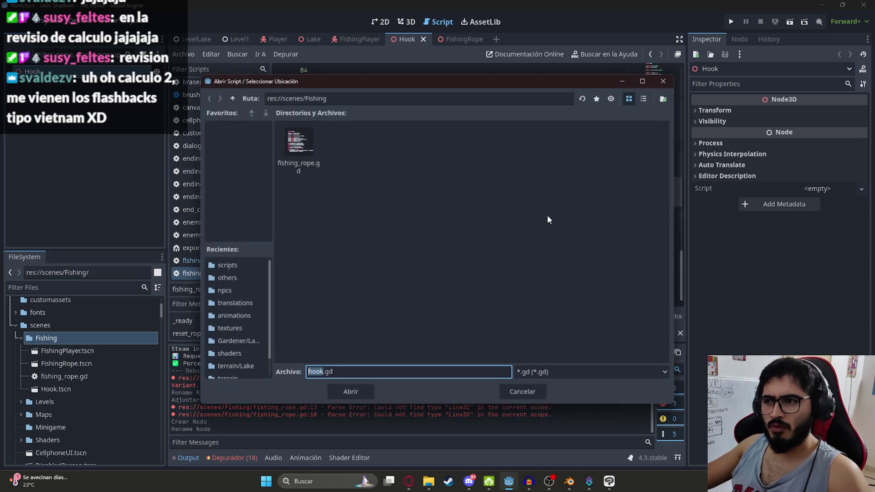
pyautogui.click(227, 96)
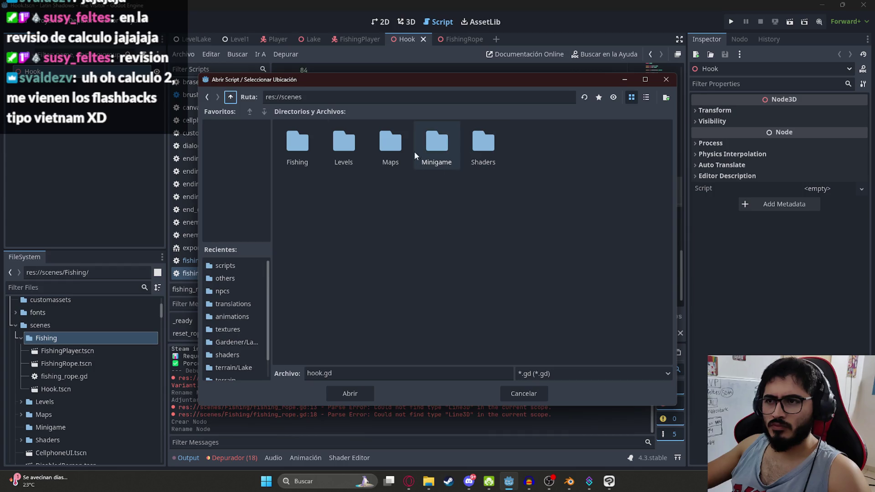
pyautogui.click(231, 97)
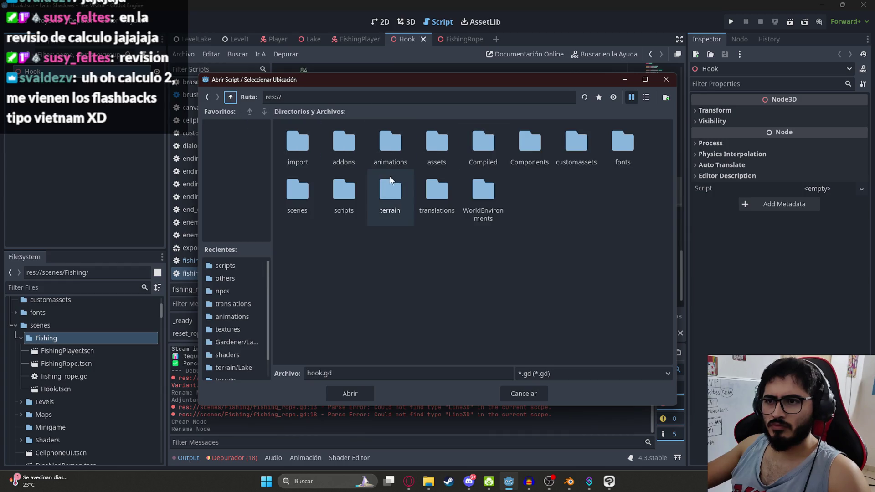
pyautogui.doubleClick(356, 187)
pyautogui.doubleClick(441, 269)
pyautogui.click(405, 329)
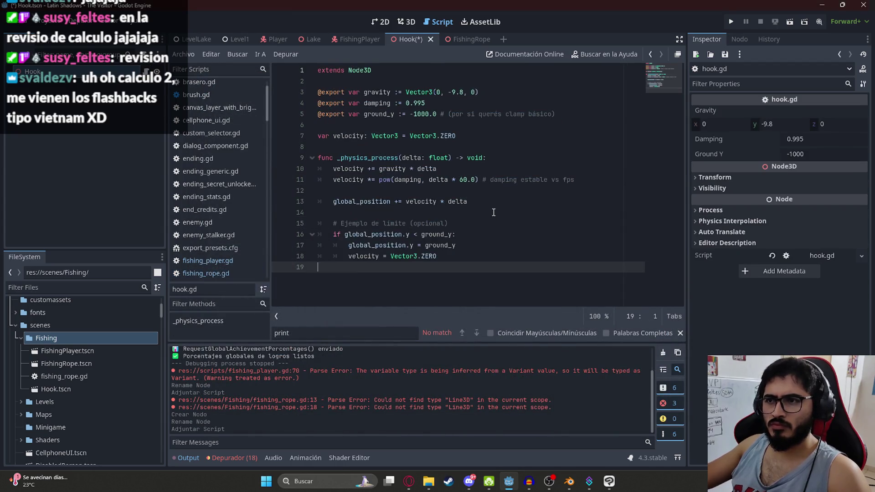
pyautogui.click(493, 213)
pyautogui.hotkey('alt', 'Tab')
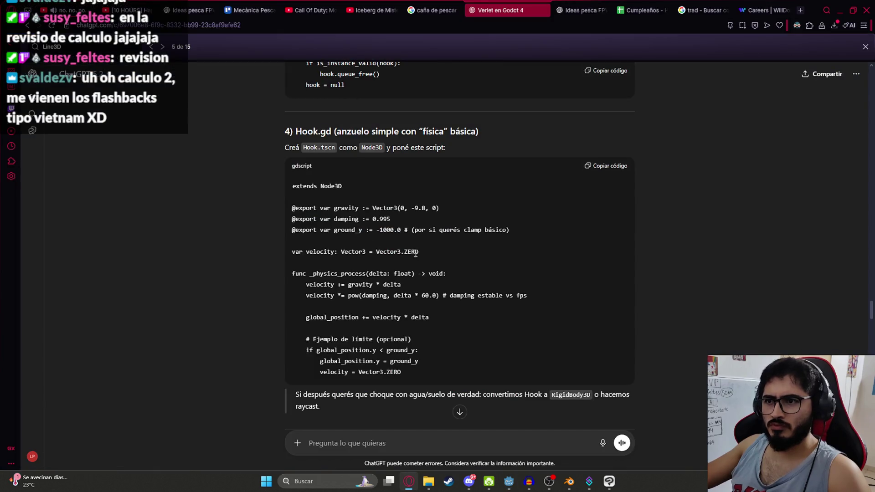
pyautogui.scroll(-15, 414, 254)
pyautogui.scroll(-10, 324, 236)
pyautogui.scroll(-1, 340, 231)
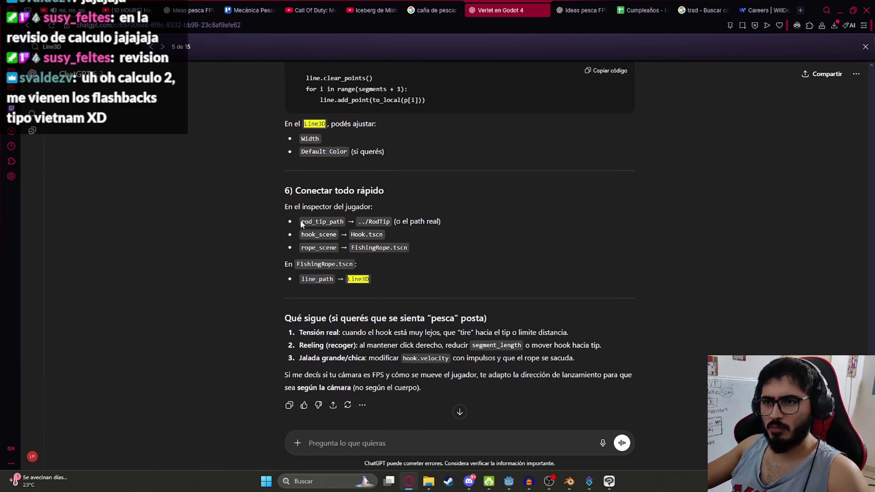
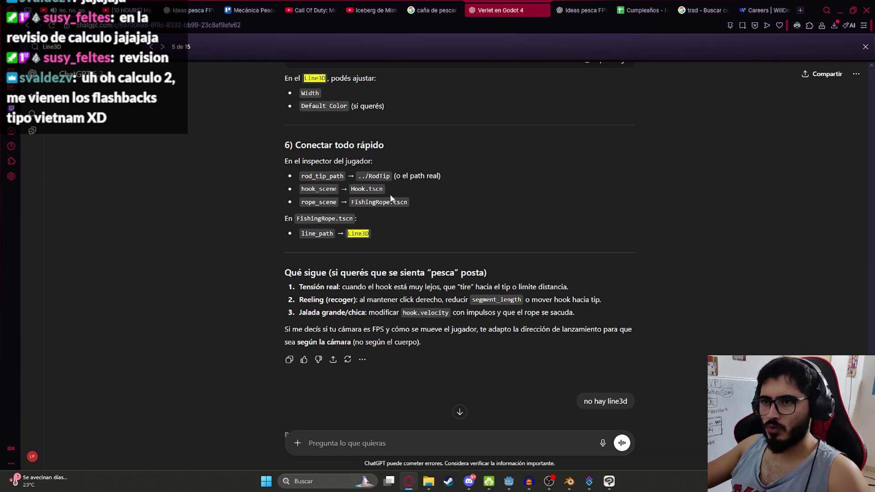
# - Show the FishingPlayer scene in the 3D viewport
pyautogui.hotkey('alt', 'Tab')
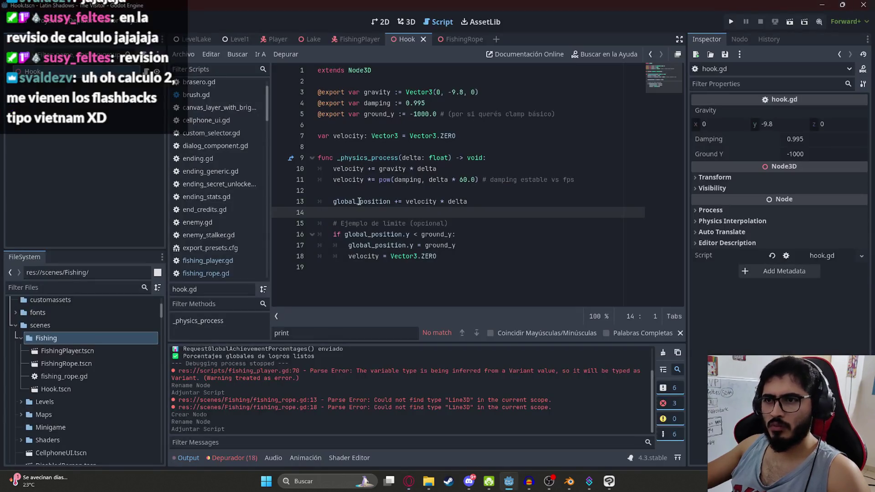
pyautogui.click(359, 38)
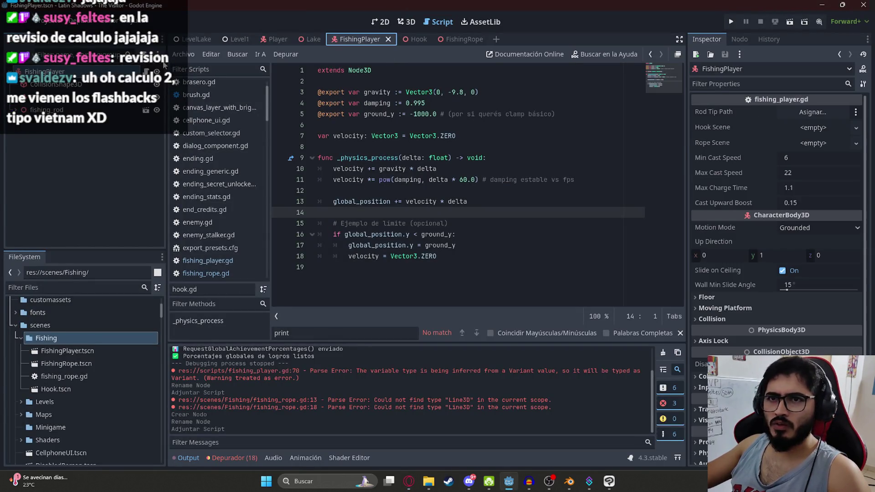
pyautogui.click(406, 22)
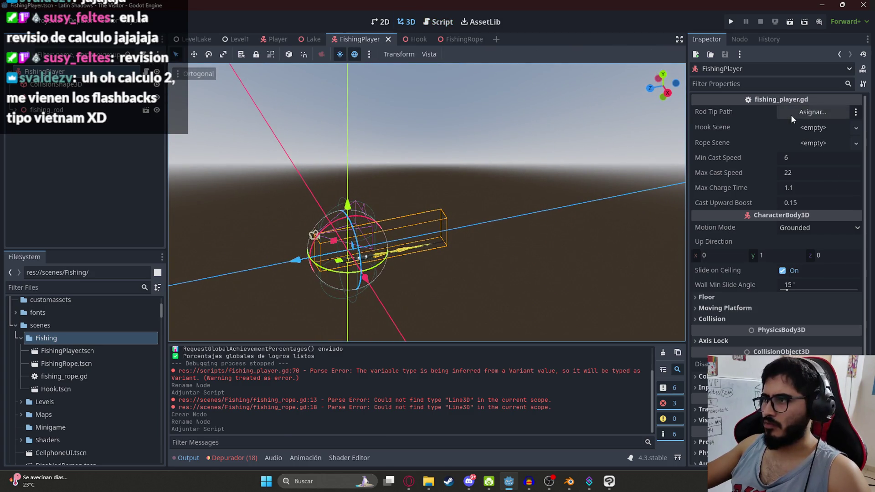
# - Check the setup notes, then open and cancel the Rod Tip Path node picker
pyautogui.hotkey('alt', 'Tab')
pyautogui.hotkey('alt', 'Tab')
pyautogui.hotkey('alt', 'Tab')
pyautogui.scroll(5, 403, 231)
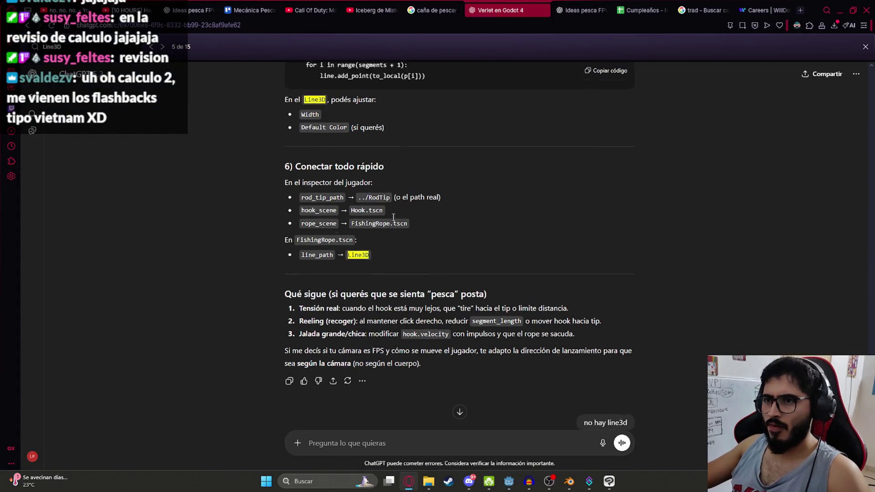
pyautogui.hotkey('alt', 'Tab')
pyautogui.click(816, 112)
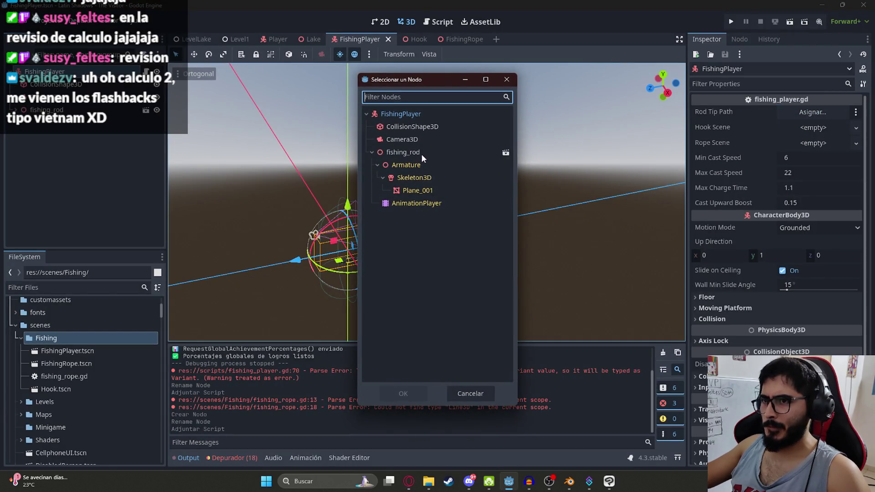
pyautogui.click(507, 79)
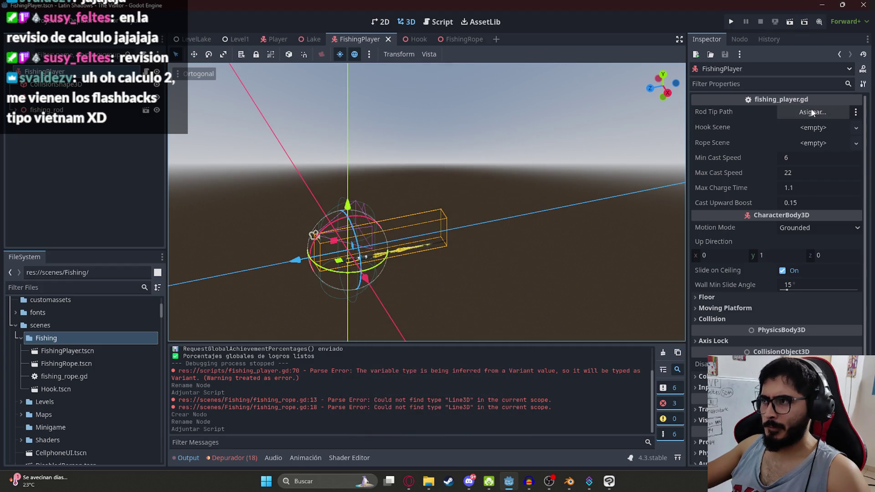
pyautogui.hotkey('alt', 'Tab')
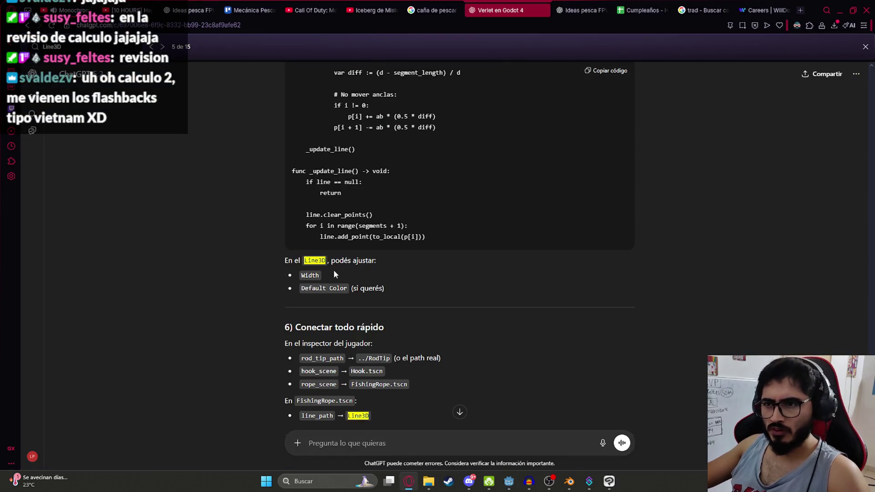
pyautogui.scroll(-3, 334, 269)
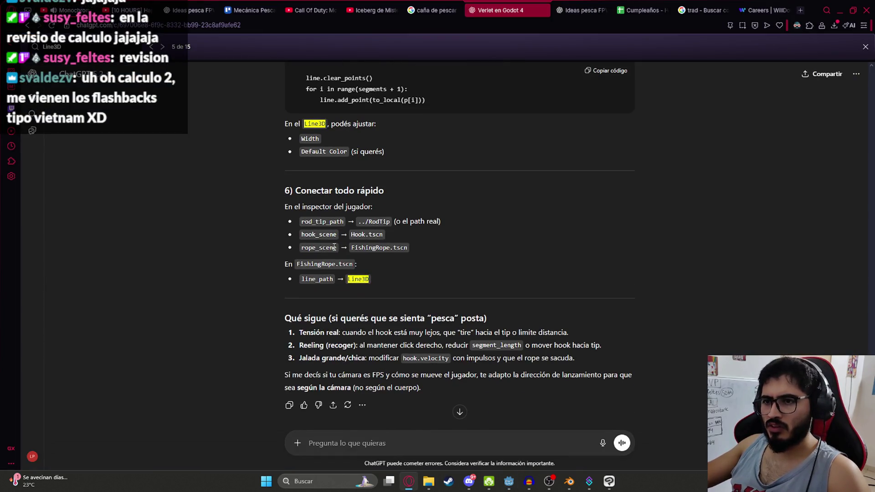
pyautogui.hotkey('alt', 'Tab')
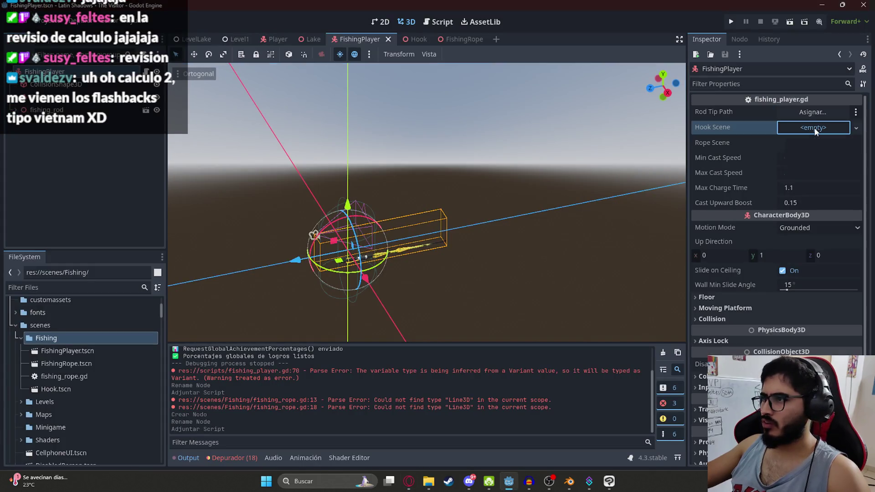
# - Load scenes/Fishing/Hook.tscn as the FishingPlayer's Hook Scene
pyautogui.click(813, 128)
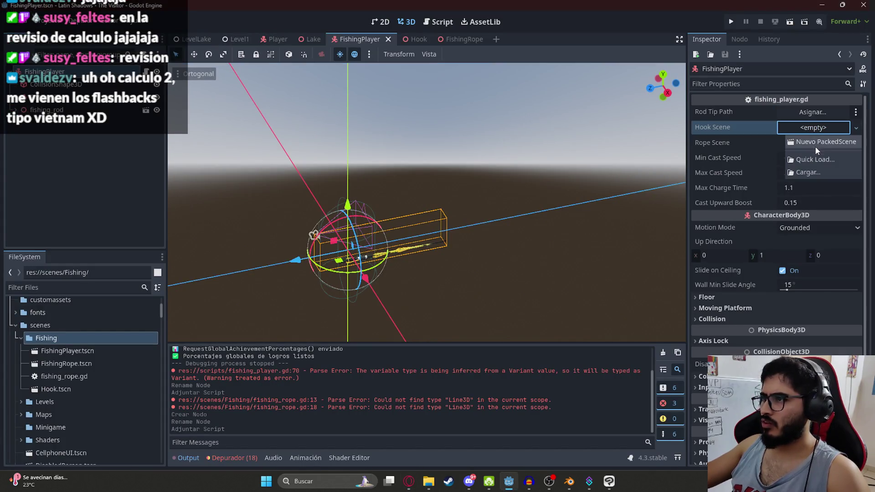
pyautogui.click(808, 172)
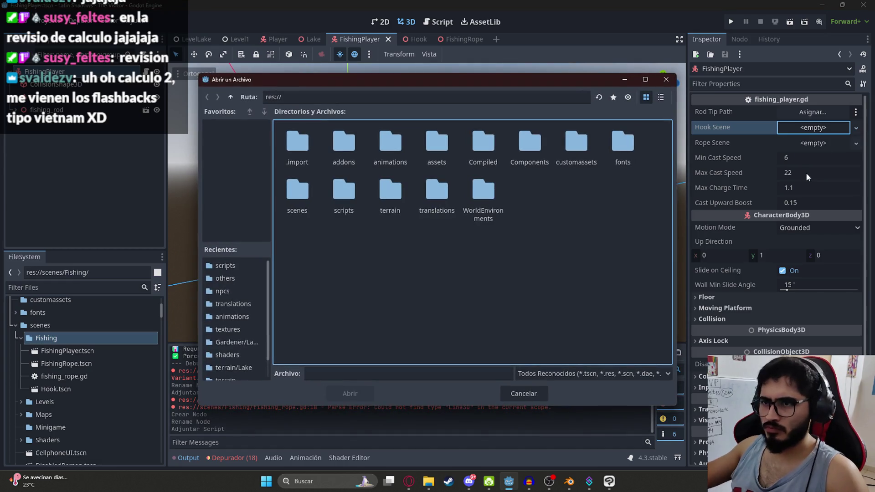
pyautogui.doubleClick(316, 211)
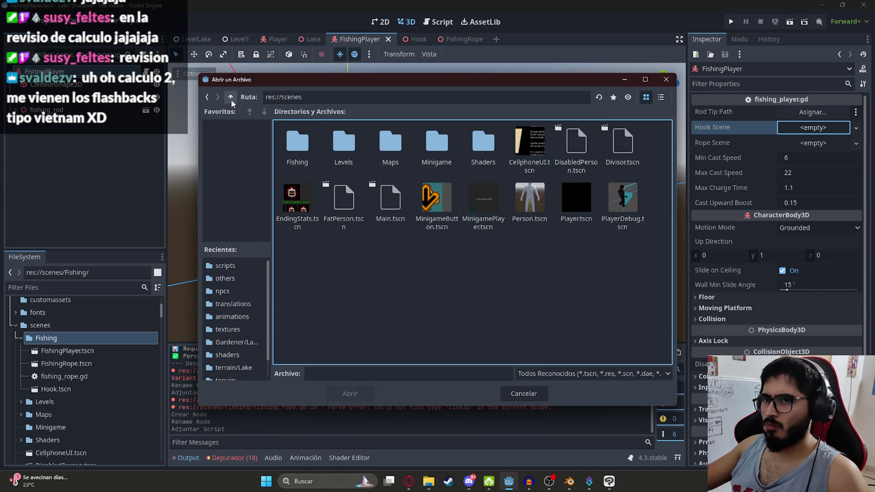
pyautogui.doubleClick(298, 145)
pyautogui.doubleClick(390, 145)
# - Load scenes/Fishing/FishingRope.tscn as the Rope Scene
pyautogui.click(856, 159)
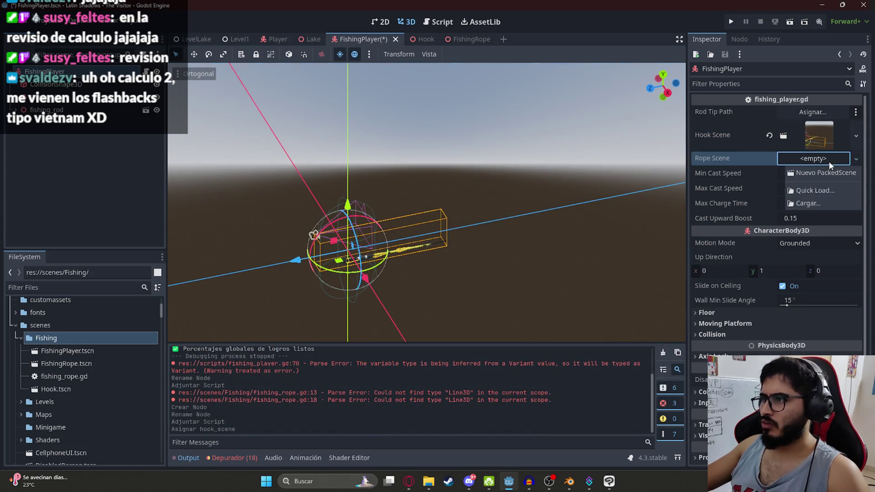
pyautogui.click(819, 203)
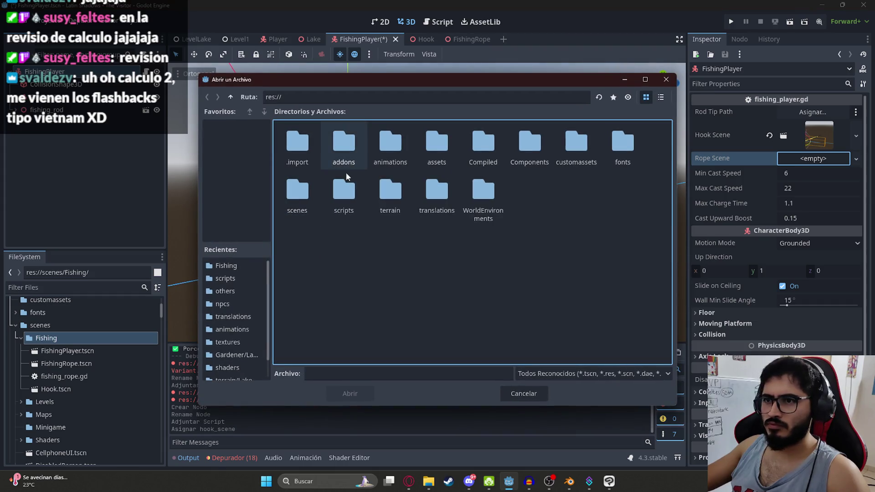
pyautogui.doubleClick(297, 193)
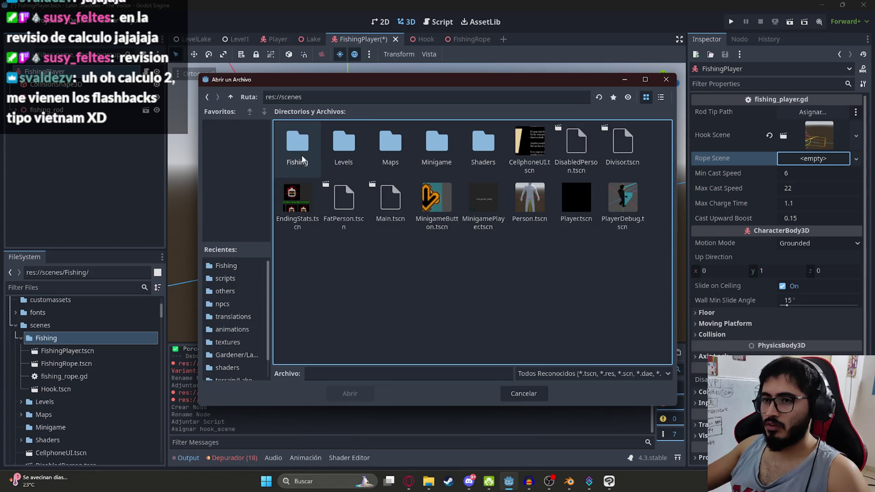
pyautogui.doubleClick(297, 142)
pyautogui.doubleClick(344, 154)
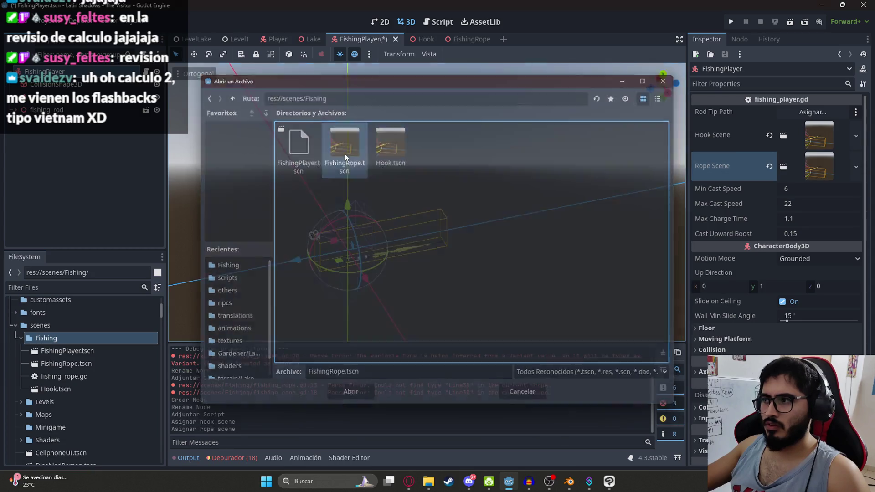
pyautogui.hotkey('alt', 'Tab')
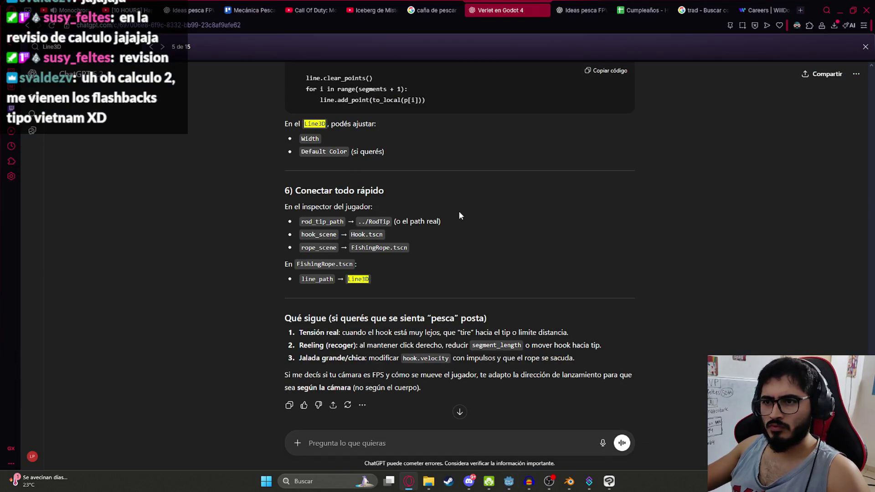
# - Paste the rod_tip_path line into ChatGPT asking what RodTip is: an empty Node3D anchor
pyautogui.tripleClick(453, 220)
pyautogui.hotkey('ctrl', 'c')
pyautogui.click(396, 438)
pyautogui.hotkey('ctrl', 'v')
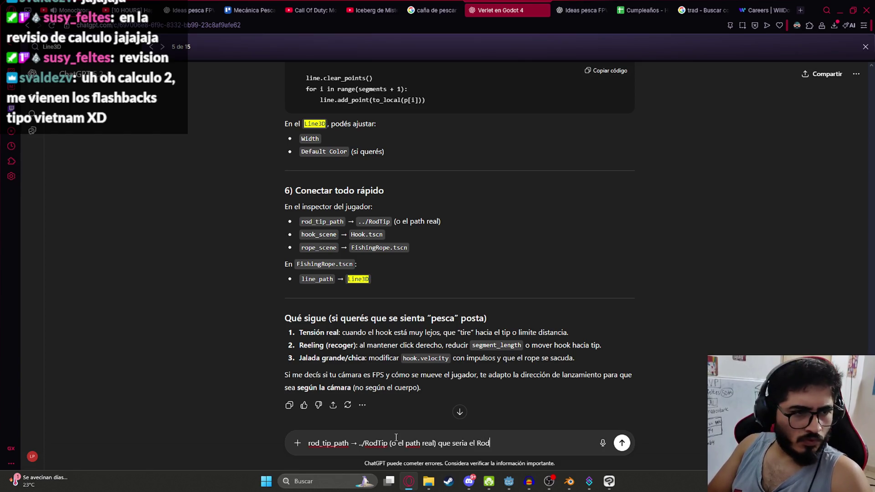
pyautogui.press('Return')
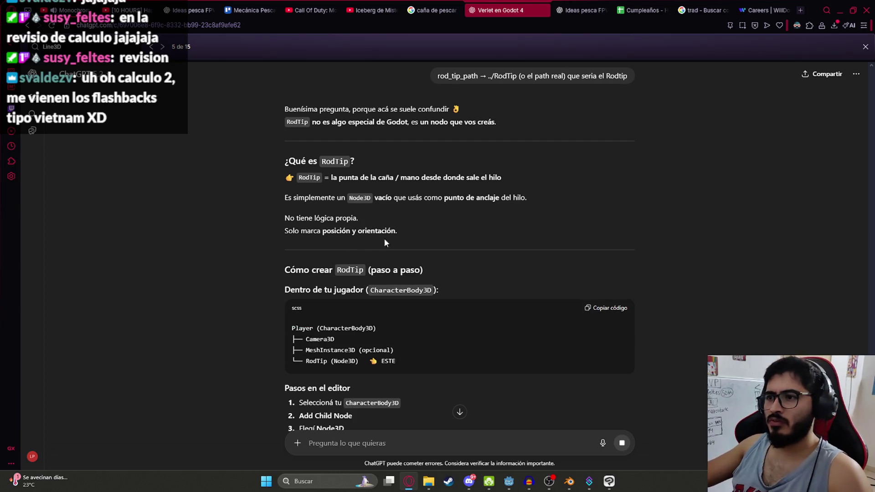
pyautogui.hotkey('alt', 'Tab')
pyautogui.moveTo(427, 228)
pyautogui.mouseDown()
pyautogui.moveTo(493, 204)
pyautogui.moveTo(436, 245)
pyautogui.moveTo(458, 253)
pyautogui.moveTo(418, 274)
pyautogui.mouseUp()
pyautogui.scroll(2, 458, 253)
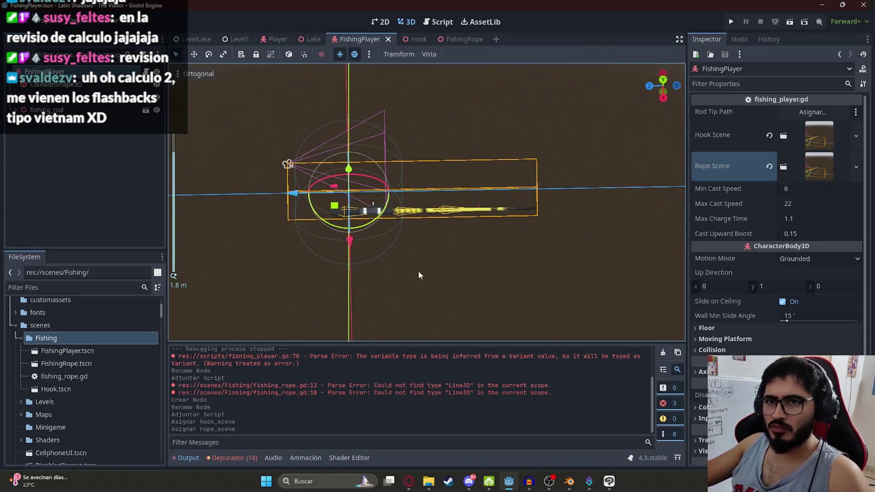
pyautogui.click(32, 122)
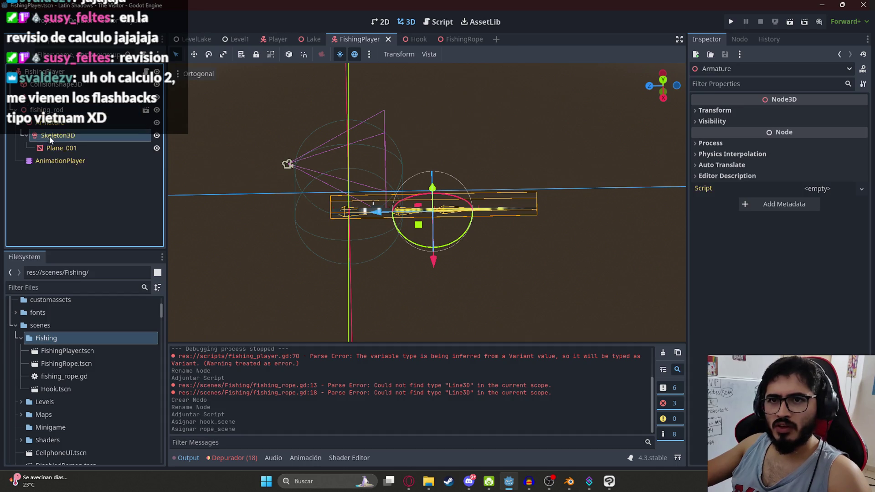
pyautogui.click(51, 137)
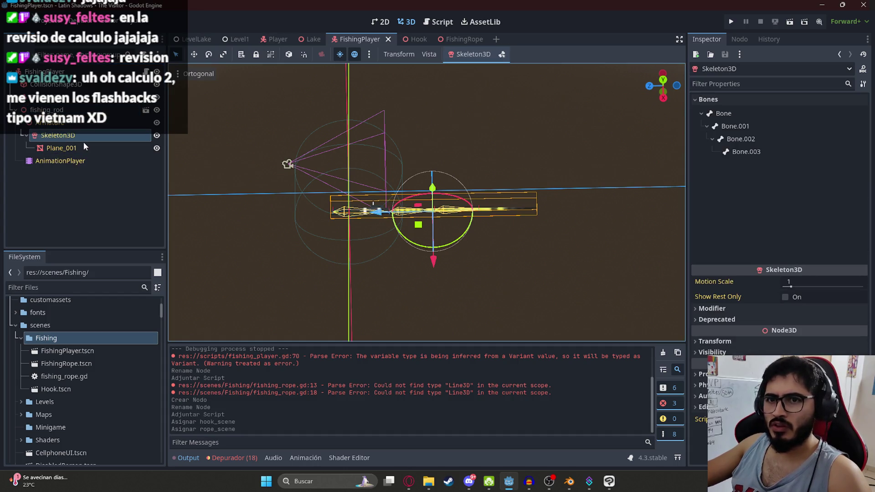
pyautogui.click(753, 152)
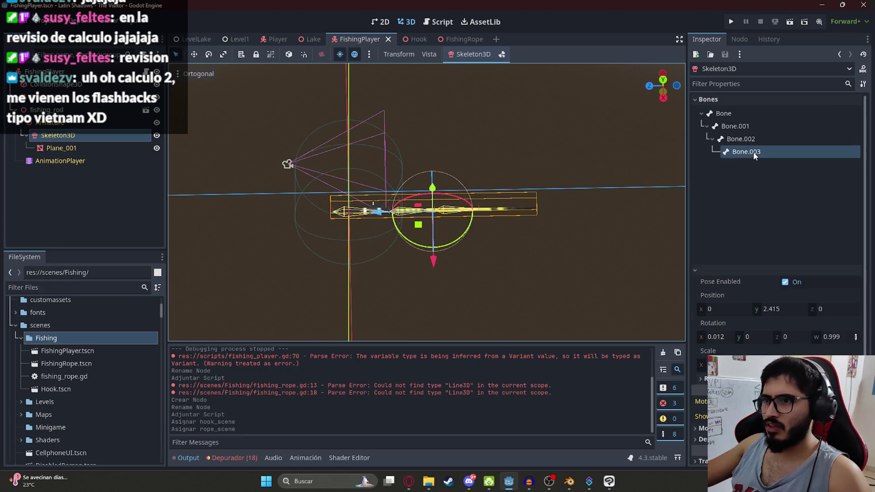
pyautogui.click(742, 126)
pyautogui.scroll(3, 492, 253)
pyautogui.scroll(2, 492, 254)
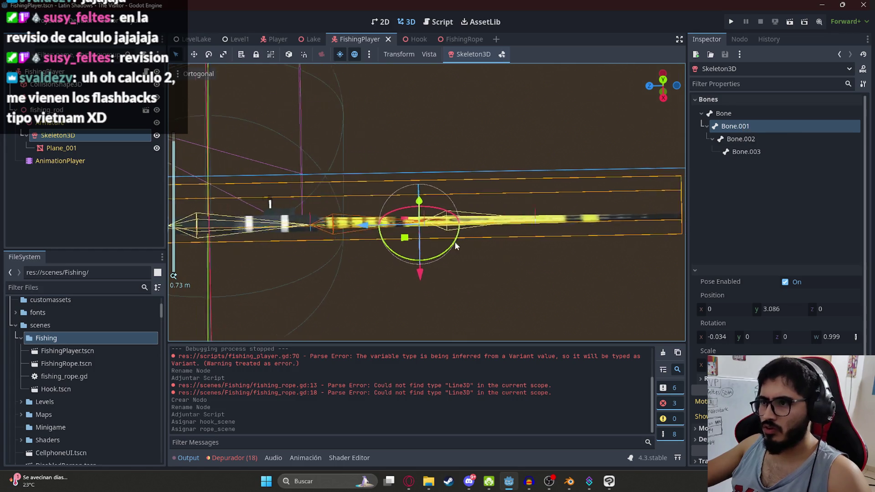
pyautogui.click(775, 151)
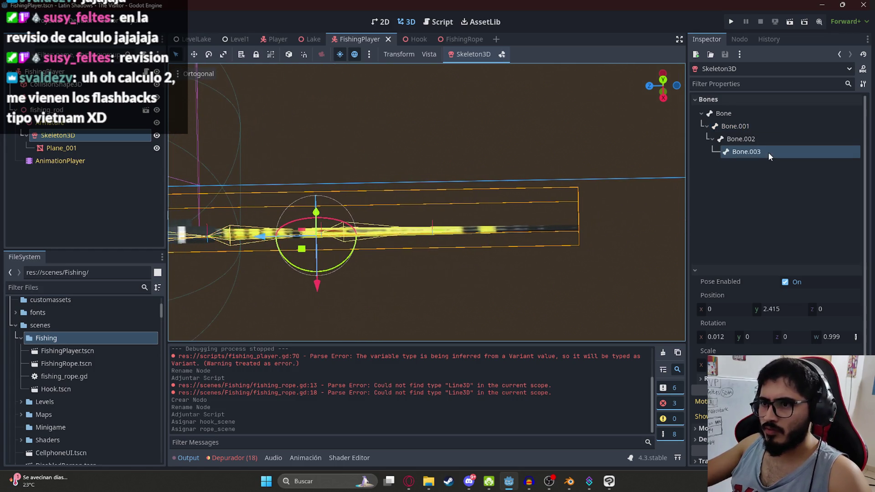
pyautogui.click(732, 113)
pyautogui.click(732, 126)
pyautogui.click(741, 138)
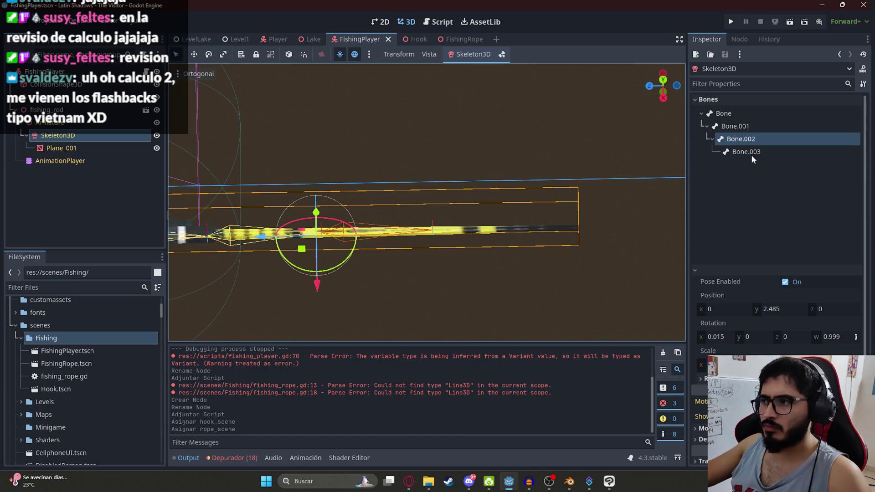
pyautogui.click(751, 154)
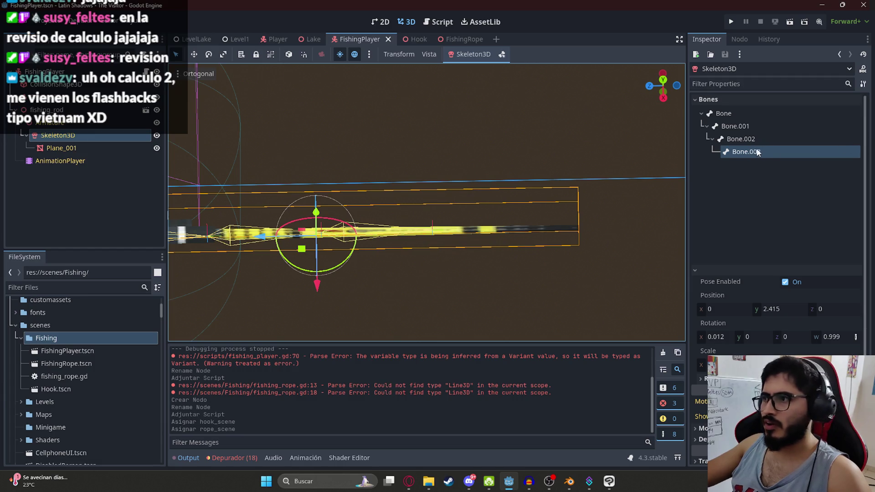
pyautogui.rightClick(111, 114)
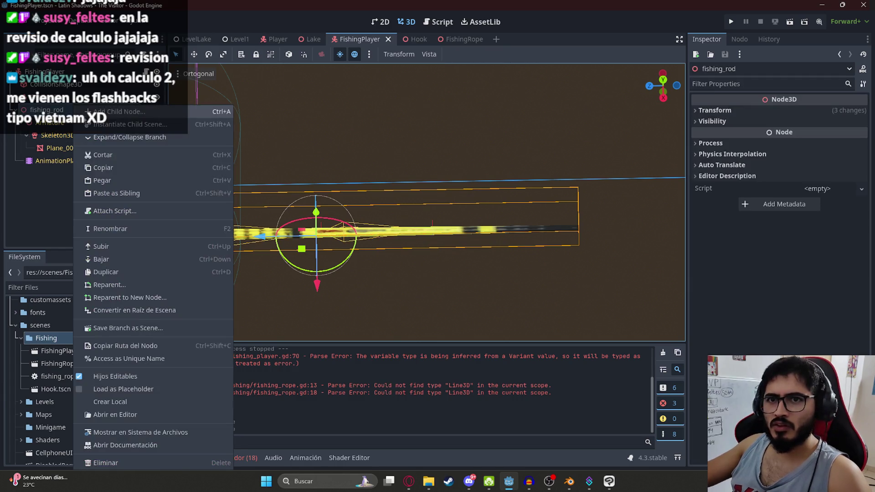
pyautogui.hotkey('ctrl', 'a')
pyautogui.write('marker3d')
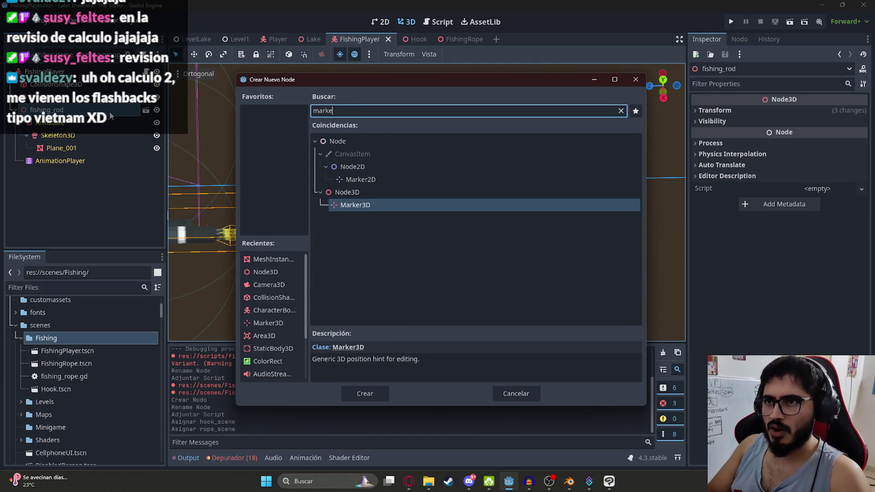
pyautogui.press('Return')
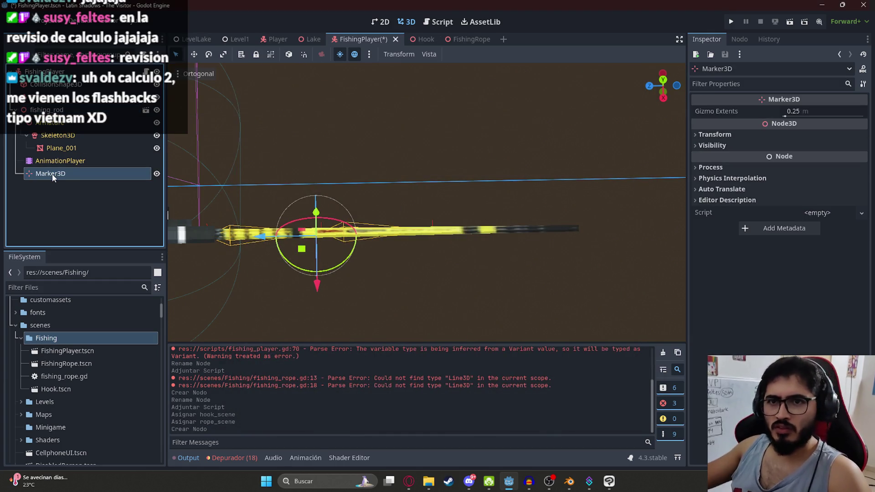
pyautogui.moveTo(55, 174); pyautogui.dragTo(71, 155)
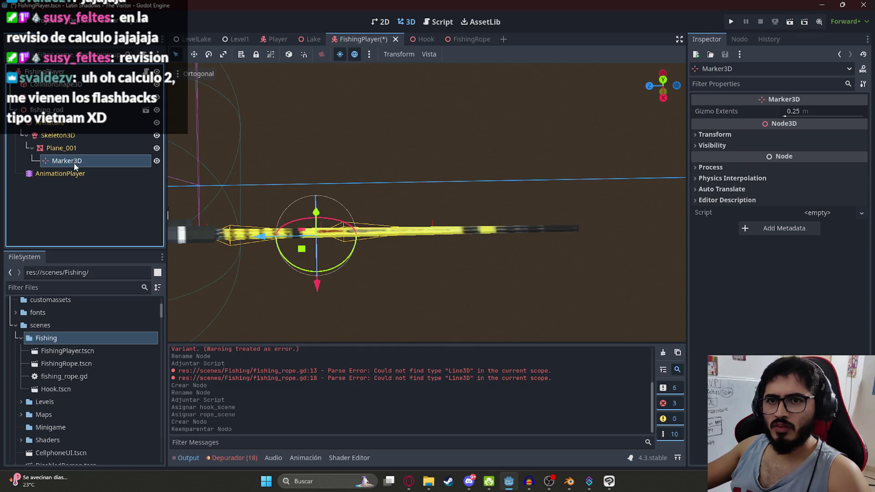
pyautogui.click(84, 147)
pyautogui.click(84, 161)
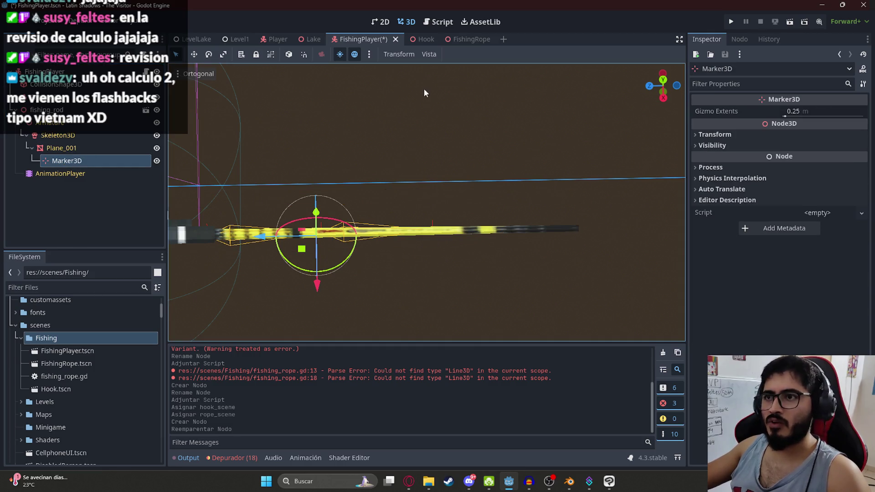
pyautogui.click(275, 39)
pyautogui.scroll(15, 424, 229)
pyautogui.scroll(-3, 91, 161)
pyautogui.scroll(3, 55, 151)
pyautogui.scroll(-5, 38, 155)
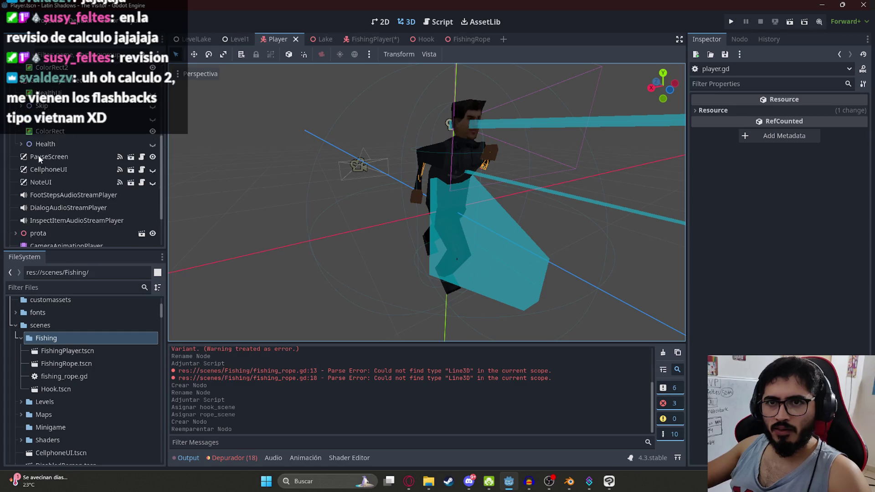
pyautogui.click(16, 175)
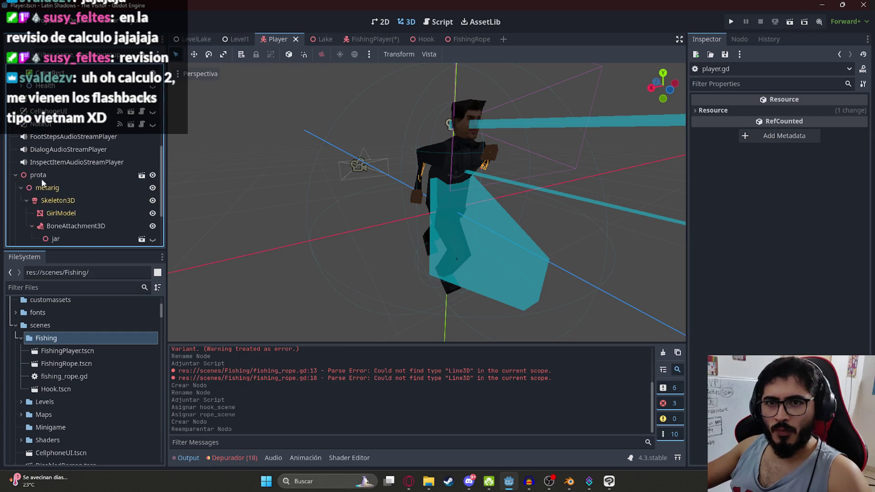
pyautogui.click(63, 165)
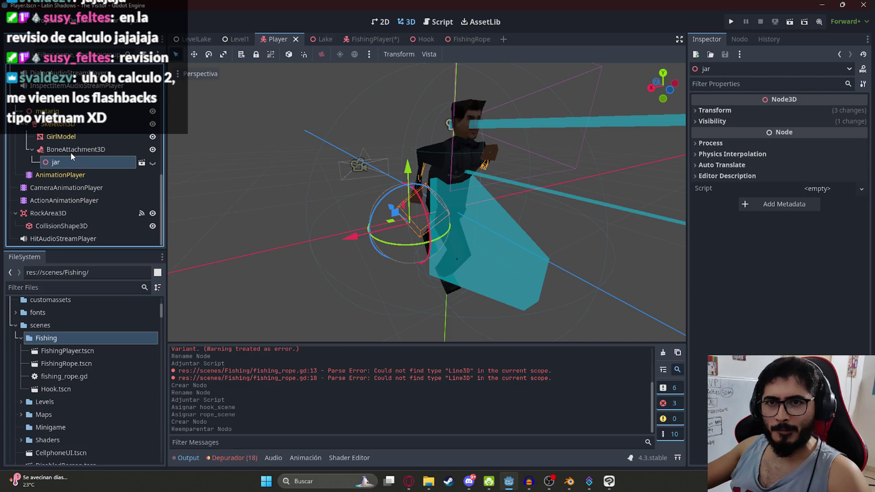
pyautogui.doubleClick(70, 152)
pyautogui.press('Escape')
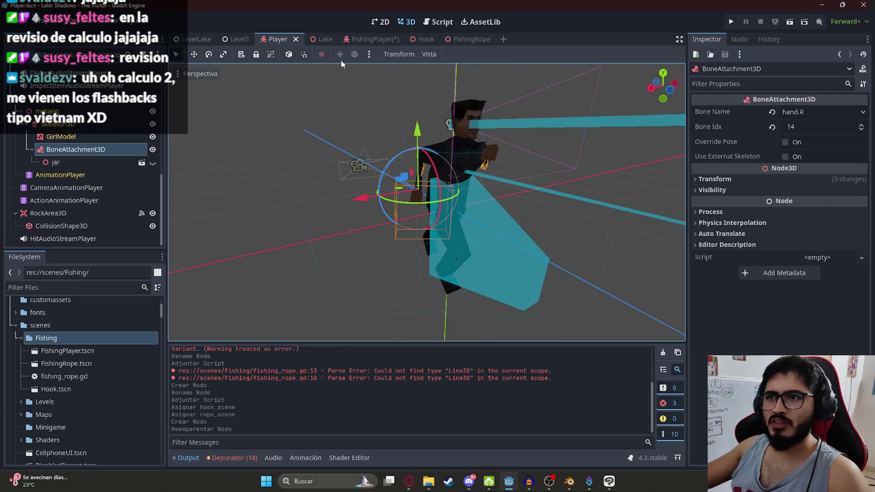
pyautogui.click(367, 39)
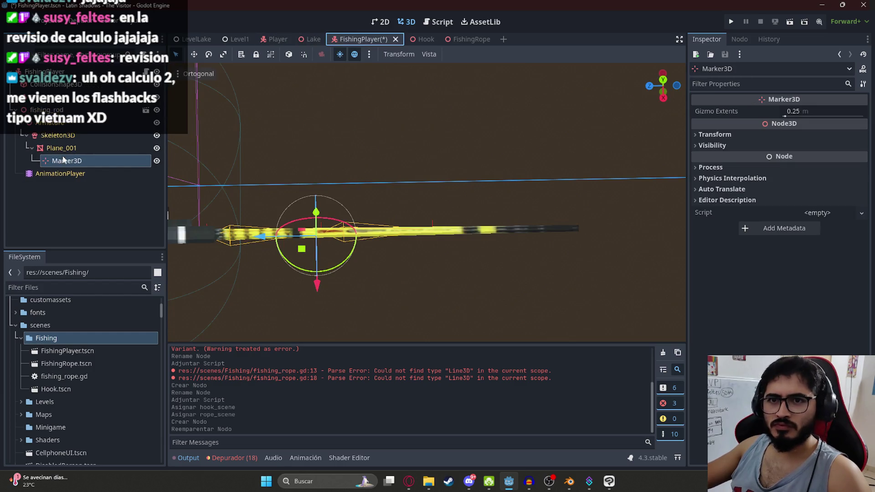
# - Remove the old Marker3D and add a BoneAttachment3D under Skeleton3D following Bone.003
pyautogui.rightClick(63, 159)
pyautogui.rightClick(64, 136)
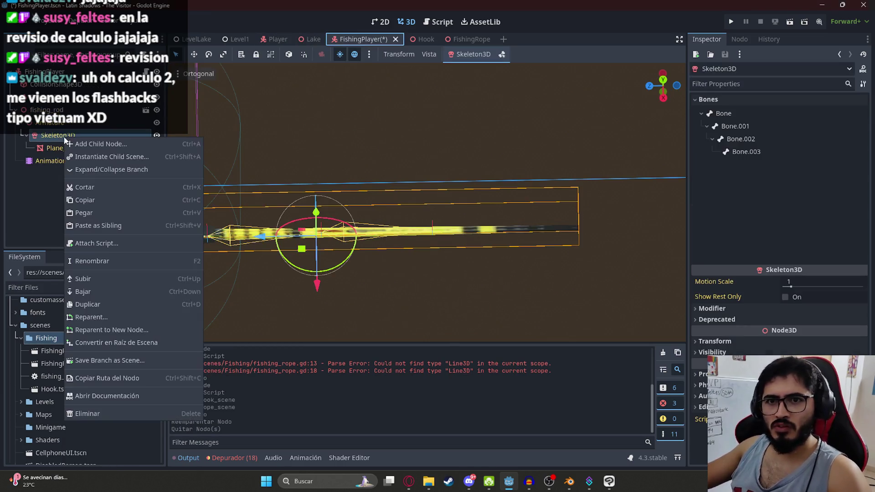
pyautogui.click(85, 144)
pyautogui.write('BoneAttachment3D')
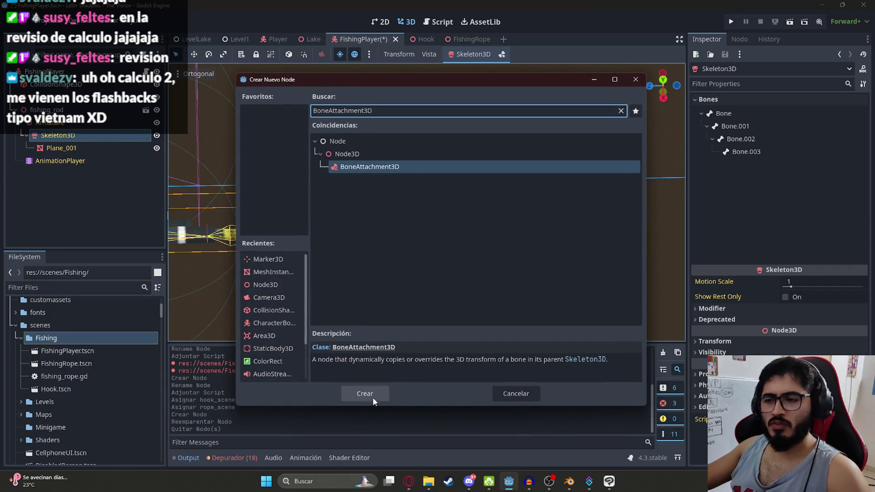
pyautogui.click(371, 394)
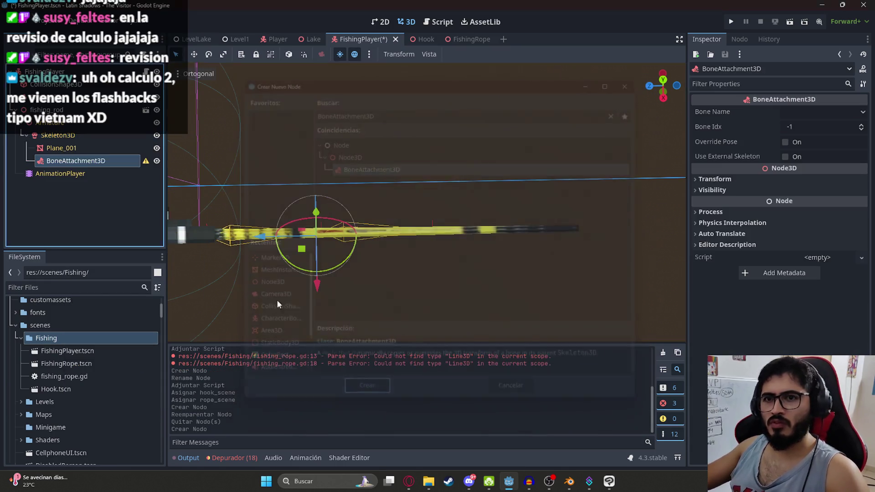
pyautogui.click(788, 114)
pyautogui.click(797, 164)
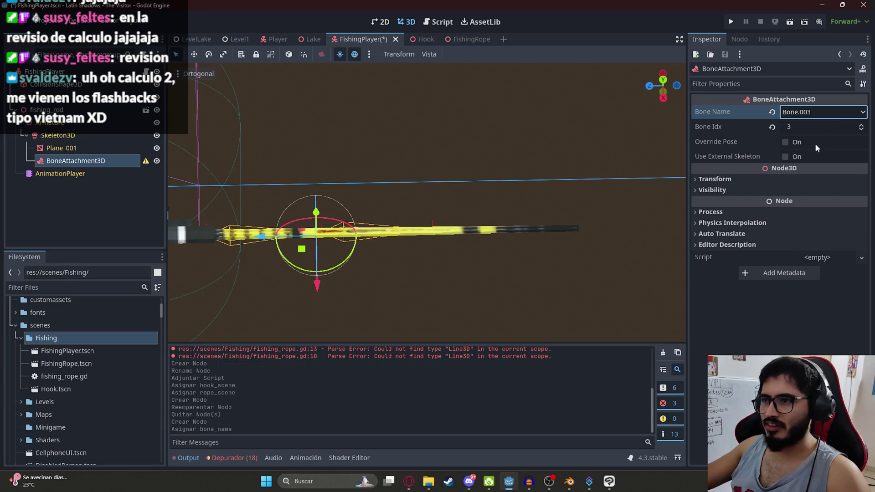
# - Inspect the rod skeleton's bones to confirm Bone.003 is the tip bone
pyautogui.click(95, 138)
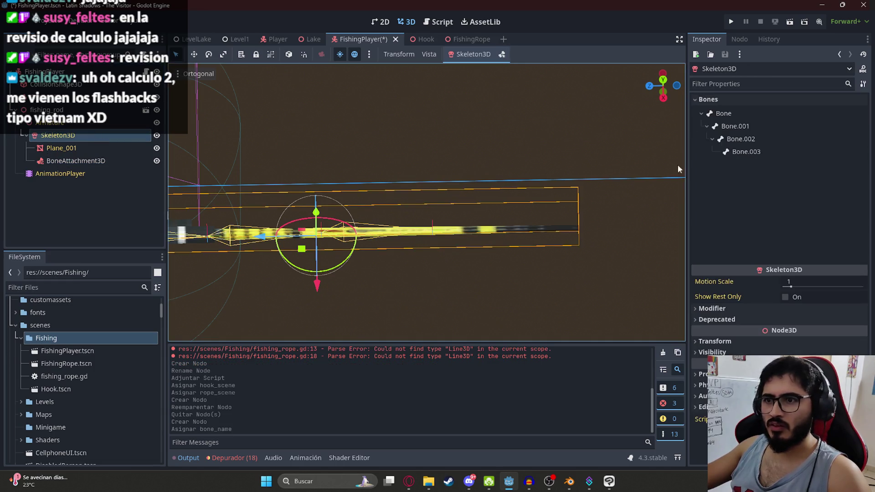
pyautogui.click(354, 226)
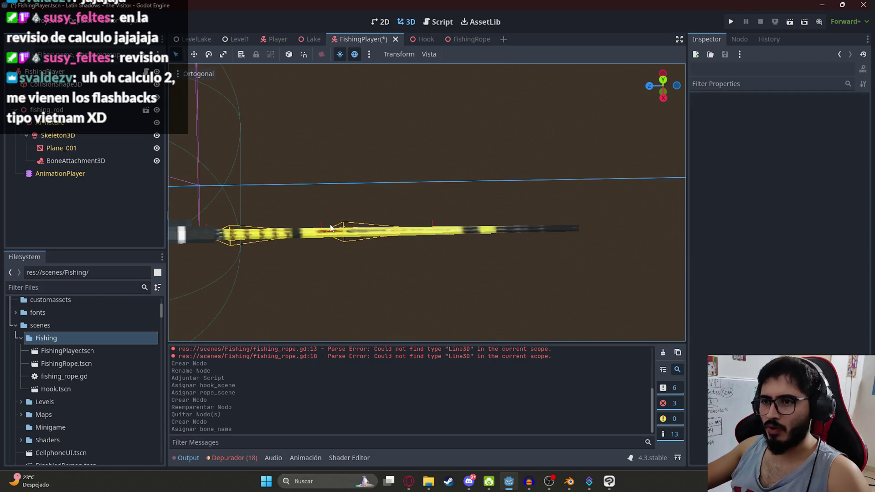
pyautogui.click(60, 135)
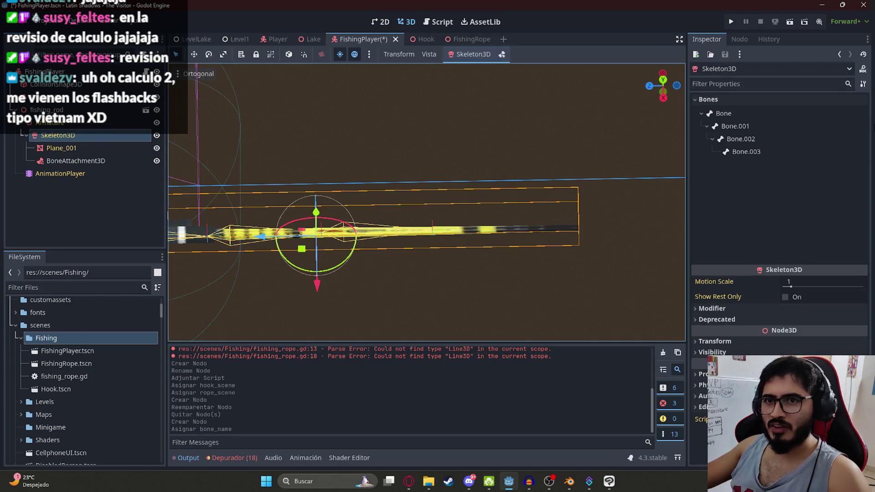
pyautogui.click(742, 152)
pyautogui.moveTo(368, 190); pyautogui.dragTo(588, 170)
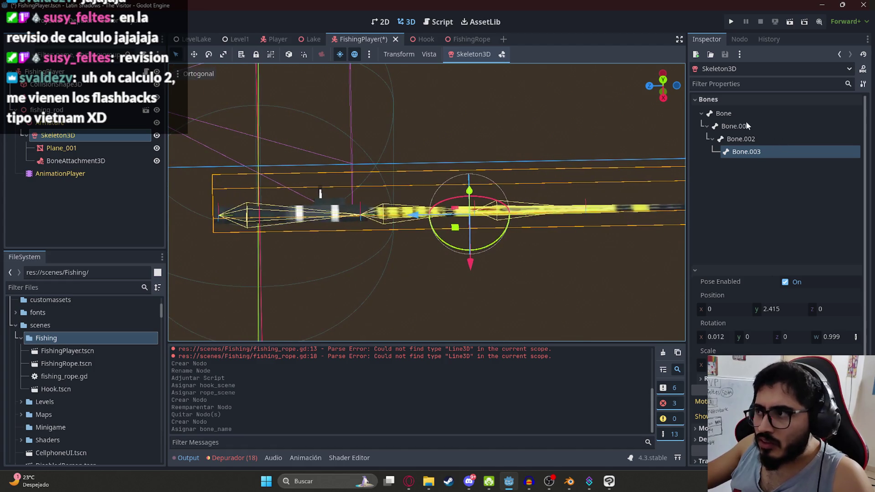
pyautogui.click(745, 126)
pyautogui.click(750, 139)
pyautogui.click(750, 152)
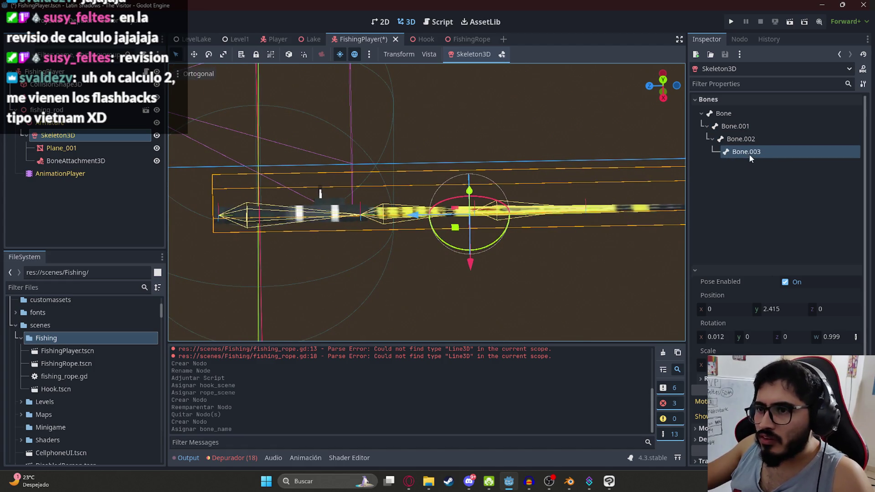
# - Add a Marker3D child under the BoneAttachment3D
pyautogui.click(75, 160)
pyautogui.rightClick(76, 161)
pyautogui.press('Escape')
pyautogui.hotkey('ctrl', 'a')
pyautogui.write('ma')
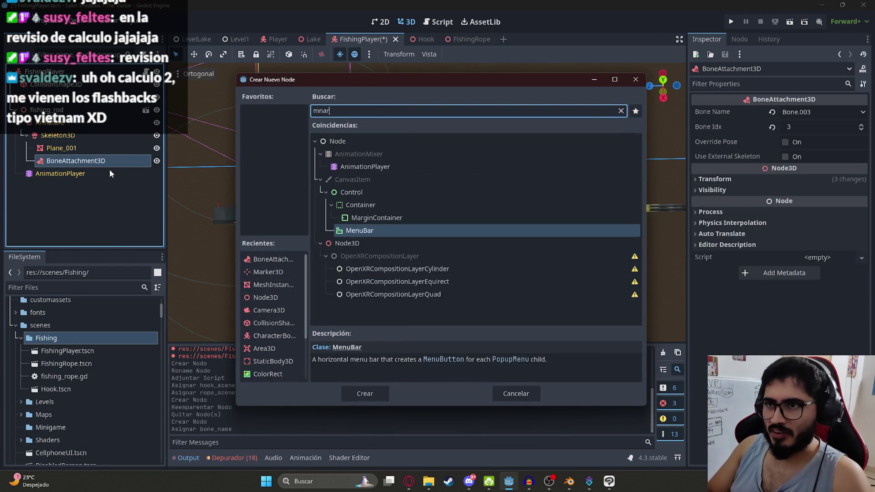
pyautogui.press('Return')
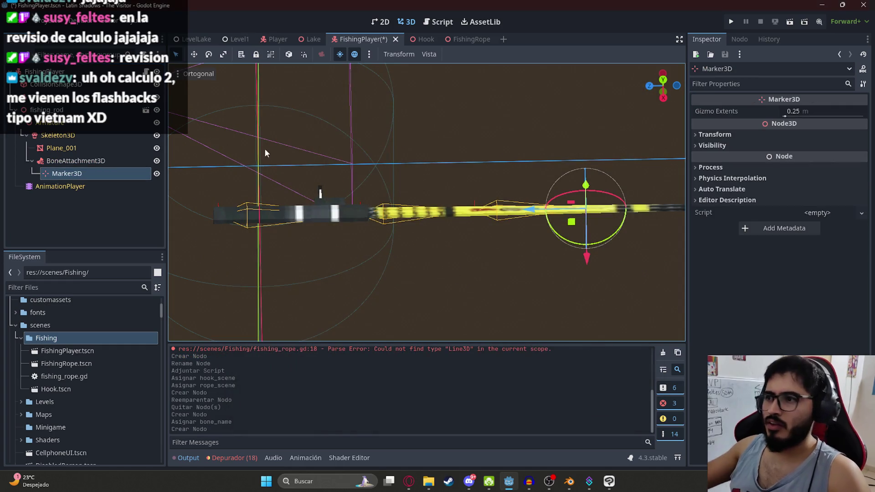
# - Drag the Marker3D out along the rod to its tip and save the FishingPlayer scene
pyautogui.moveTo(337, 221); pyautogui.dragTo(474, 235)
pyautogui.scroll(3, 542, 234)
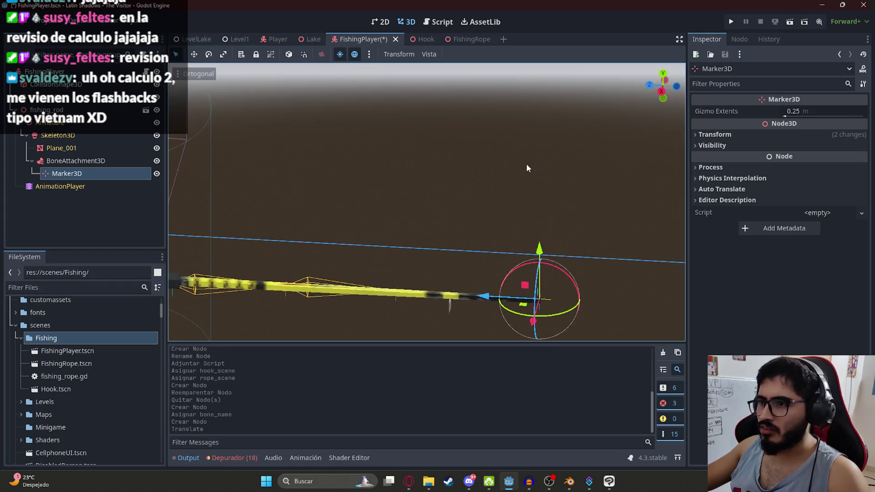
pyautogui.moveTo(401, 223); pyautogui.dragTo(412, 231)
pyautogui.scroll(-3, 412, 228)
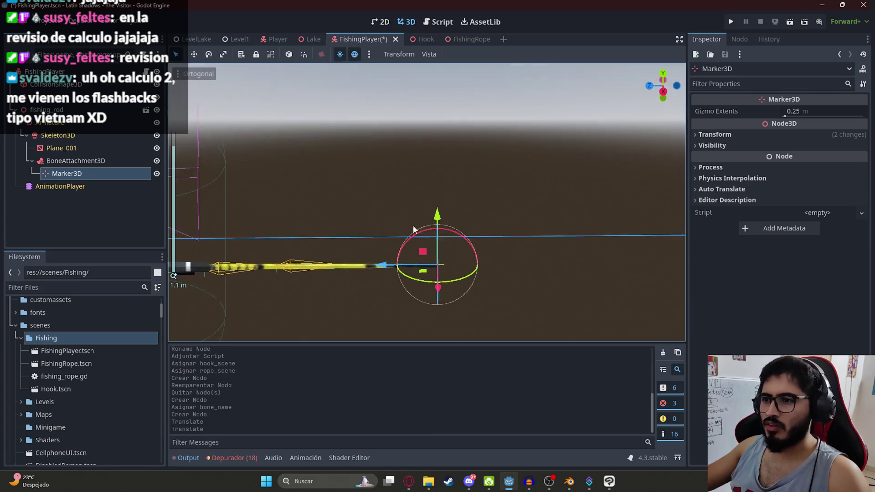
pyautogui.moveTo(445, 265); pyautogui.dragTo(446, 276)
pyautogui.scroll(-3, 386, 239)
pyautogui.hotkey('ctrl', 's')
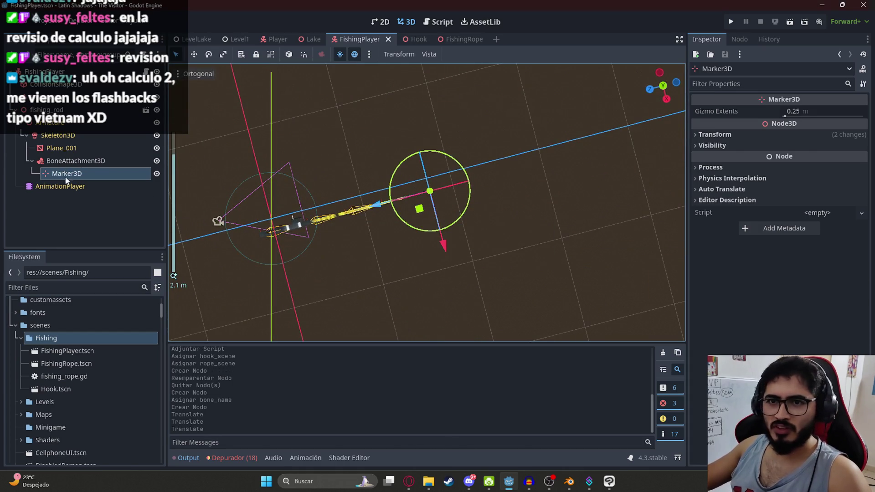
pyautogui.click(81, 72)
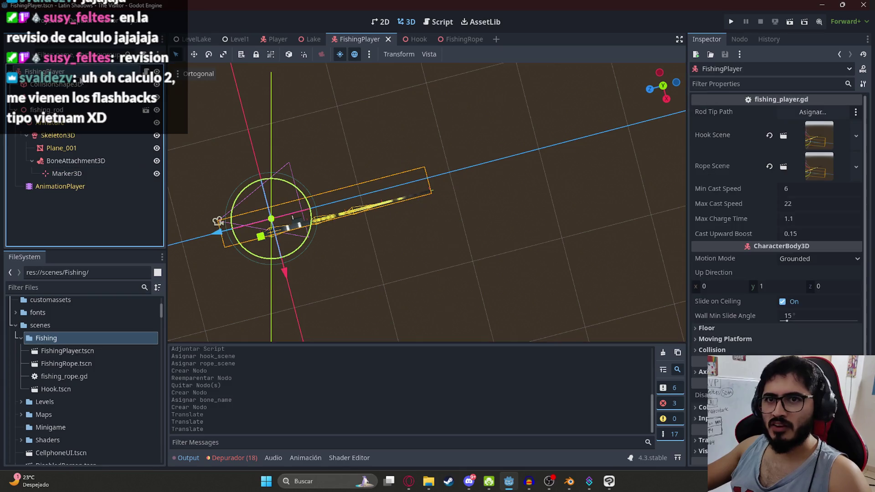
# - Set the Rod Tip Path to Marker3D and save the scene
pyautogui.click(812, 112)
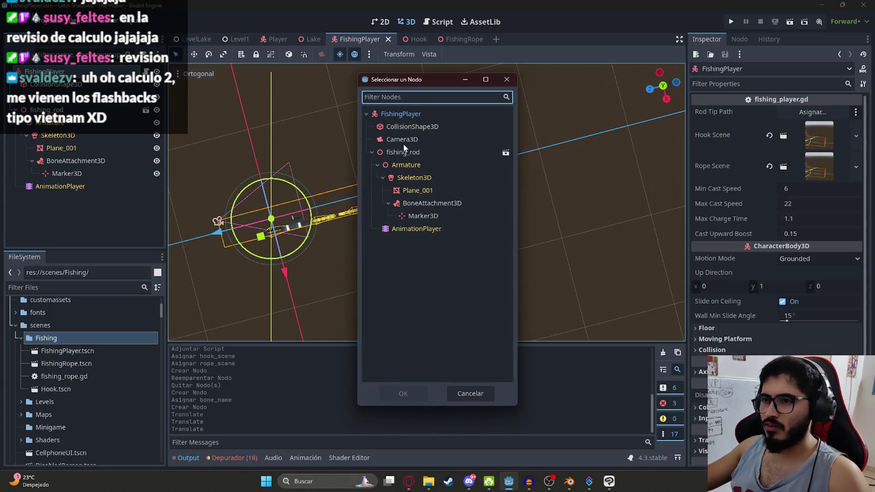
pyautogui.doubleClick(426, 217)
pyautogui.hotkey('ctrl', 's')
# - Run the fishing scene to test casting, stop it, and open fishing_player.gd
pyautogui.moveTo(491, 227)
pyautogui.mouseDown()
pyautogui.moveTo(400, 113)
pyautogui.moveTo(486, 187)
pyautogui.moveTo(455, 150)
pyautogui.mouseUp()
pyautogui.rightClick(353, 41)
pyautogui.click(442, 114)
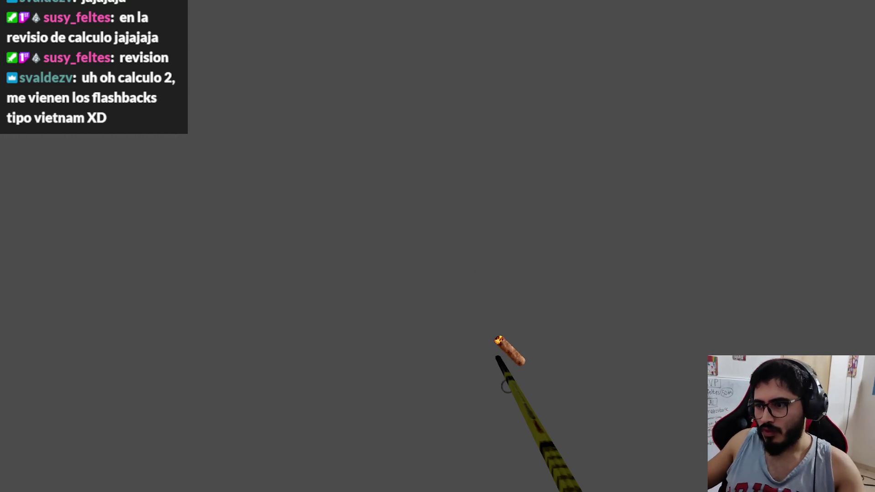
pyautogui.press('F8')
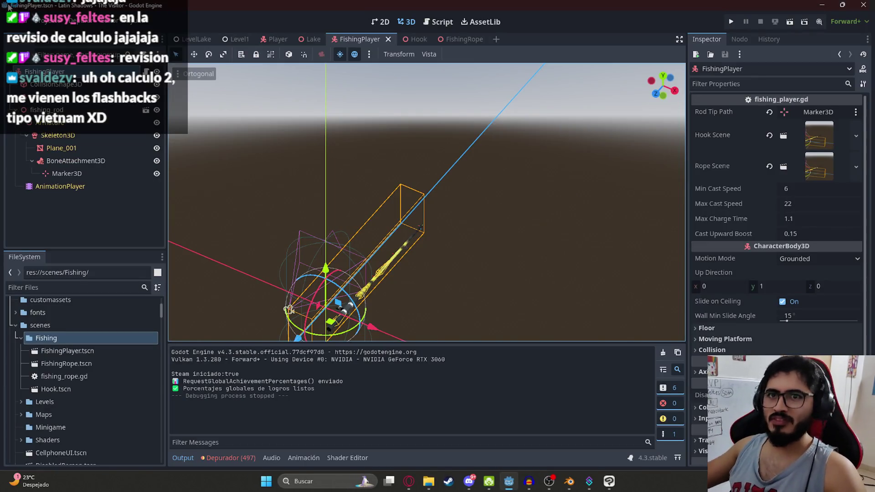
pyautogui.hotkey('ctrl', 'F3')
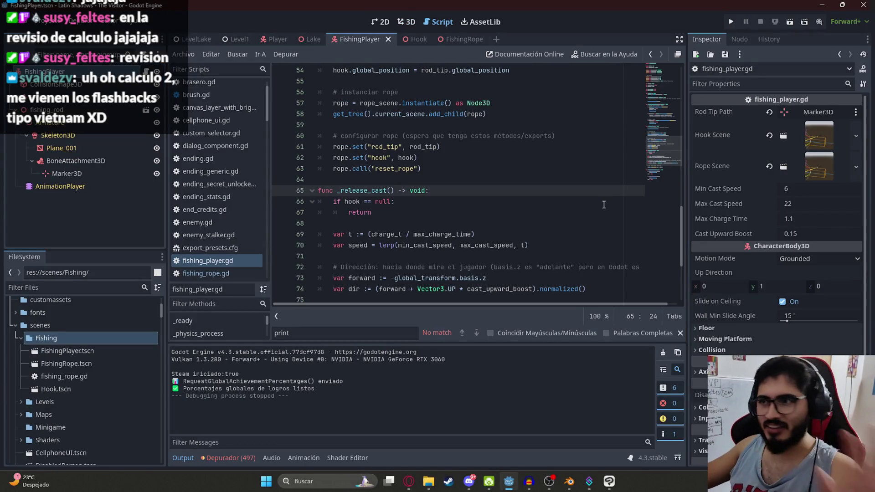
pyautogui.press('Down')
pyautogui.click(654, 73)
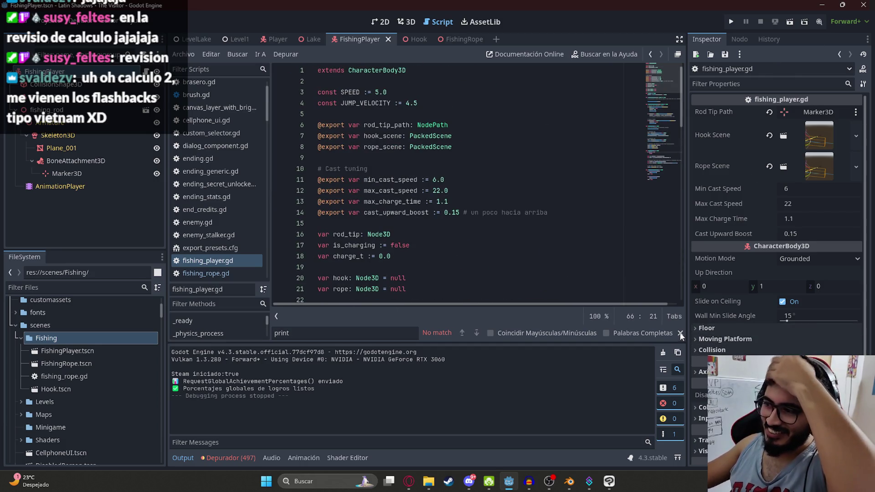
pyautogui.press('Escape')
pyautogui.scroll(-7, 426, 171)
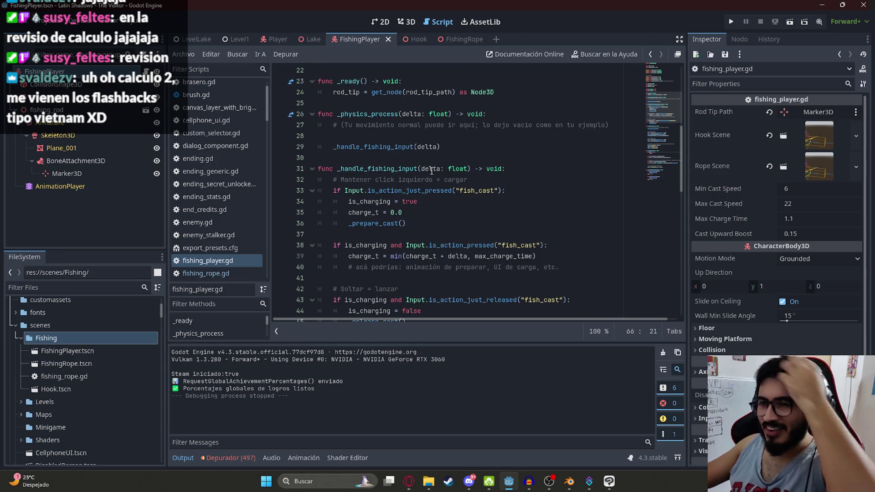
pyautogui.scroll(5, 437, 155)
pyautogui.scroll(-7, 437, 155)
pyautogui.click(467, 134)
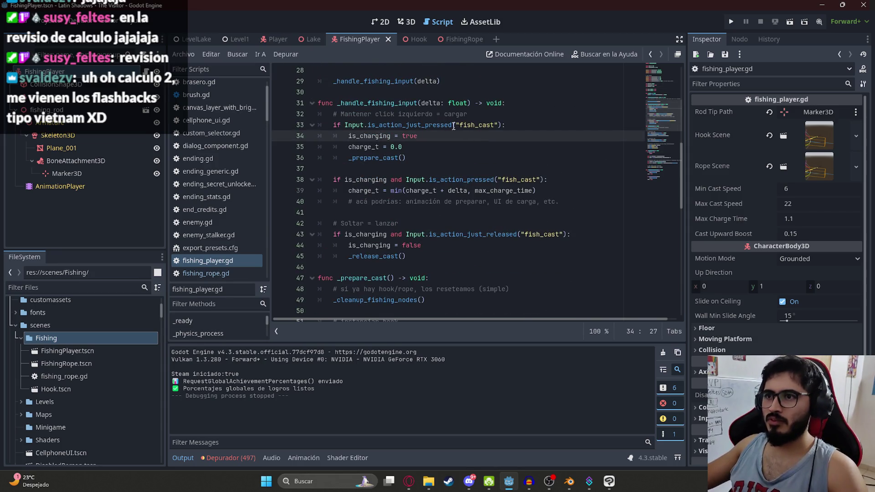
pyautogui.doubleClick(476, 125)
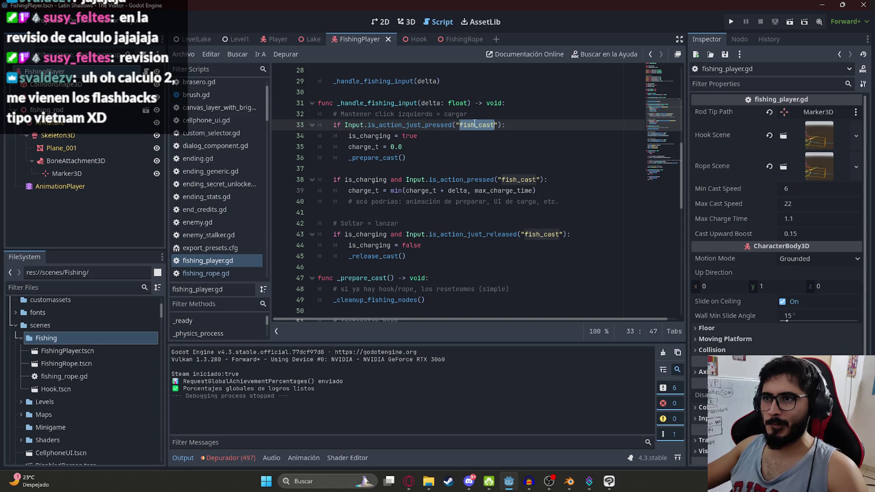
pyautogui.click(46, 21)
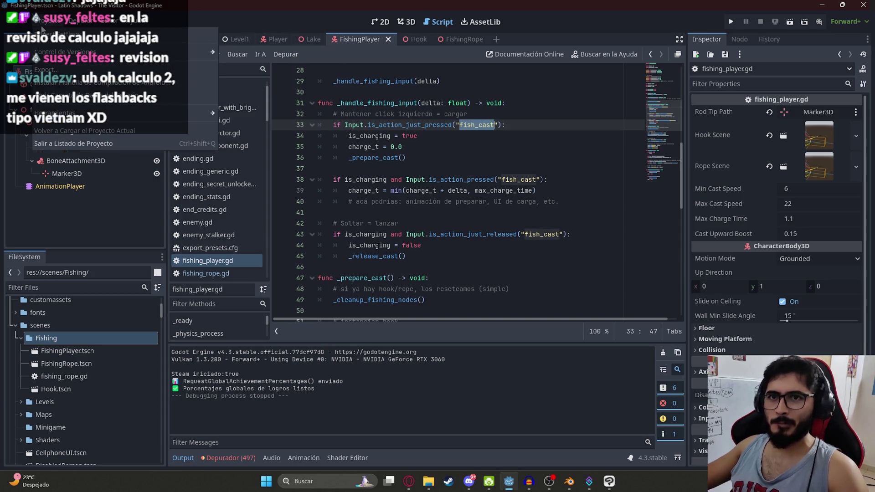
# - Add a fish_cast input action mapped to the right mouse button in Project Settings
pyautogui.click(48, 32)
pyautogui.click(281, 88)
pyautogui.click(401, 120)
pyautogui.write('fish_cast')
pyautogui.press('Return')
pyautogui.click(727, 362)
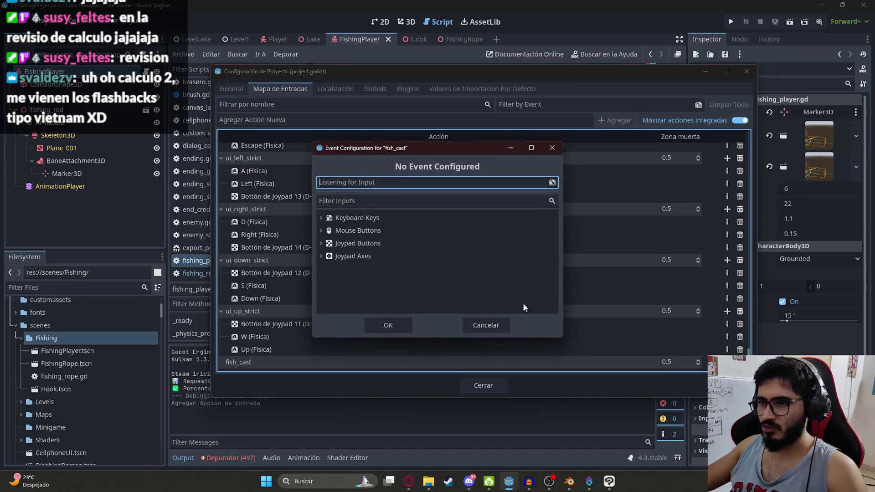
pyautogui.rightClick(371, 181)
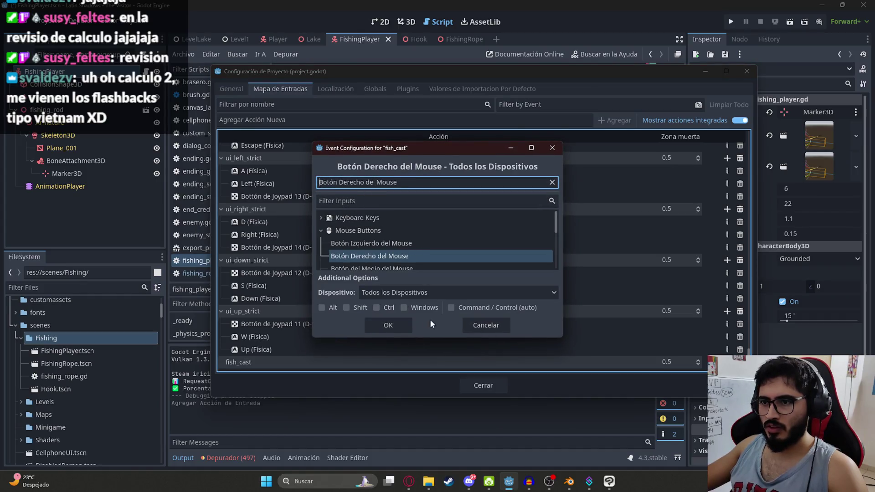
pyautogui.click(388, 325)
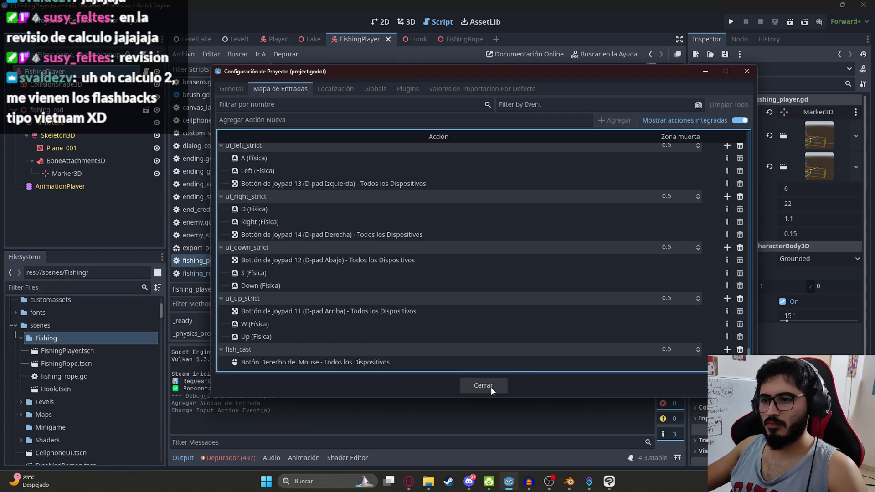
pyautogui.click(491, 387)
# - Review the is_action_just_pressed and is_action_pressed checks, then run the game with F5
pyautogui.scroll(-2, 527, 191)
pyautogui.scroll(4, 456, 192)
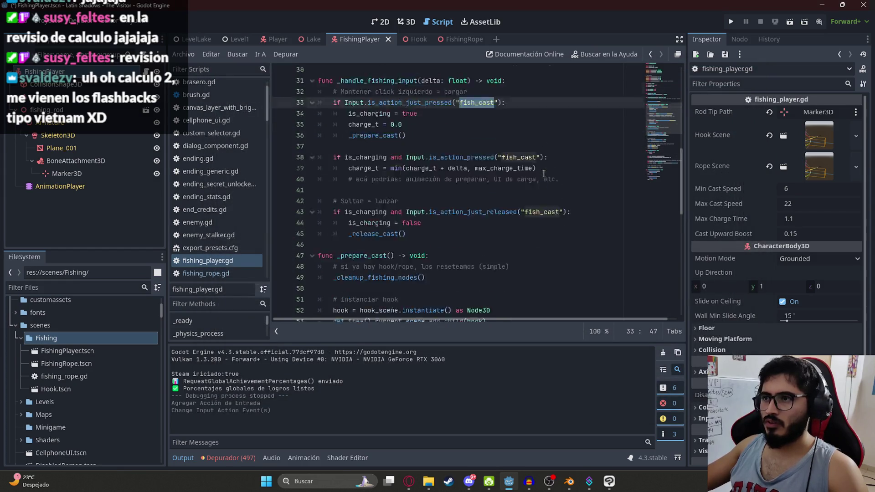
pyautogui.doubleClick(432, 192)
pyautogui.hotkey('ctrl', 'f')
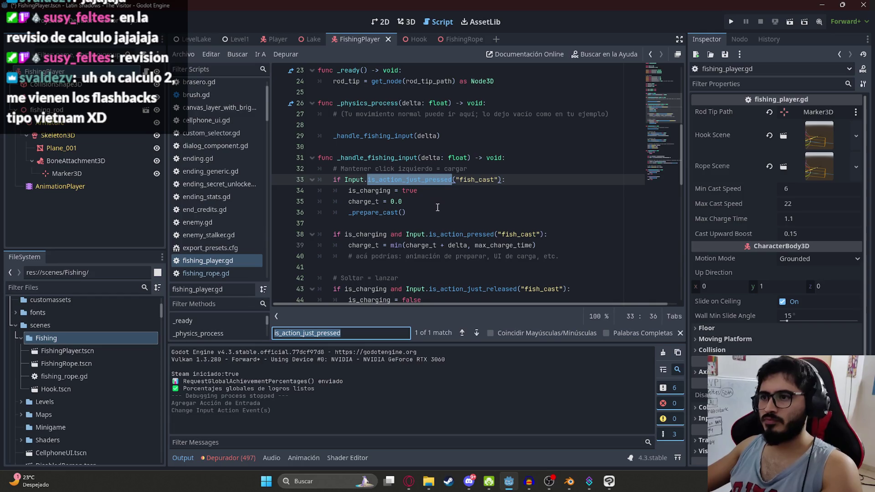
pyautogui.doubleClick(486, 233)
pyautogui.scroll(-10, 487, 230)
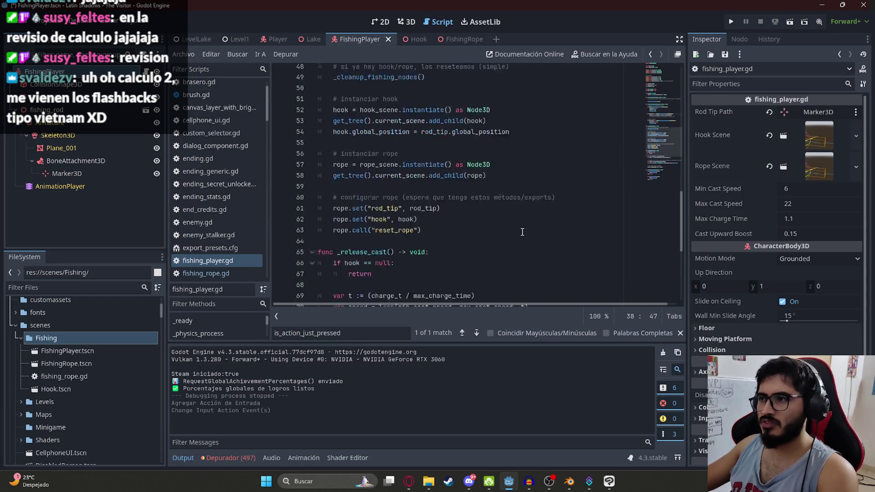
pyautogui.rightClick(365, 41)
pyautogui.click(418, 116)
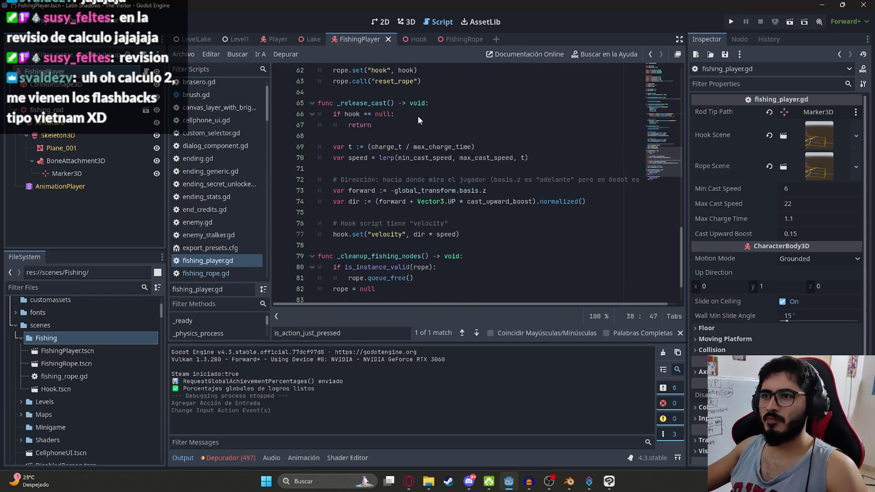
pyautogui.press('F5')
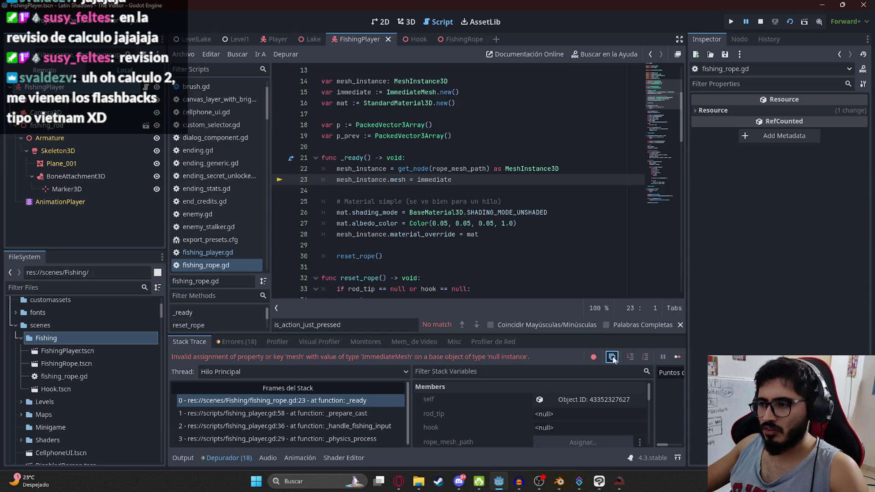
# - Send ChatGPT the null instance error together with the two mesh_instance setup lines
pyautogui.click(398, 481)
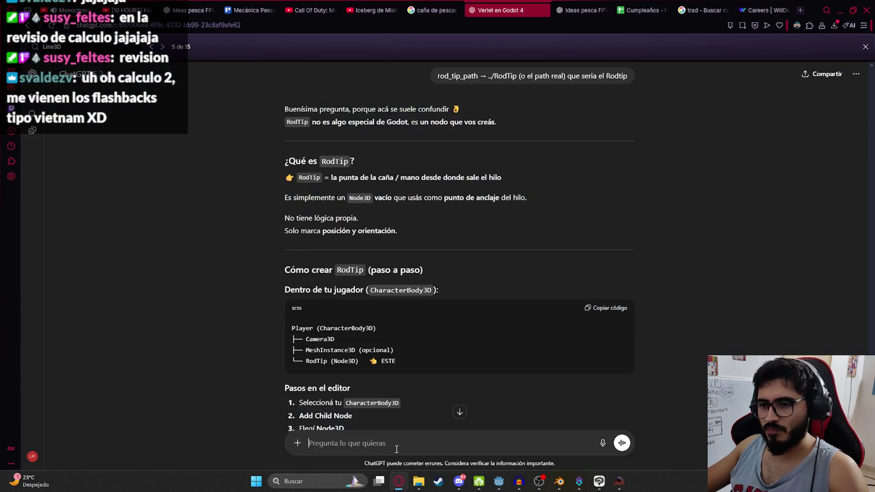
pyautogui.write("Invalid assignment of property or key 'mesh' with value of type 'ImmediateMesh' on a base object of type 'null instance'.")
pyautogui.hotkey('alt', 'Tab')
pyautogui.moveTo(478, 176); pyautogui.dragTo(259, 161)
pyautogui.hotkey('ctrl', 'c')
pyautogui.hotkey('alt', 'Tab')
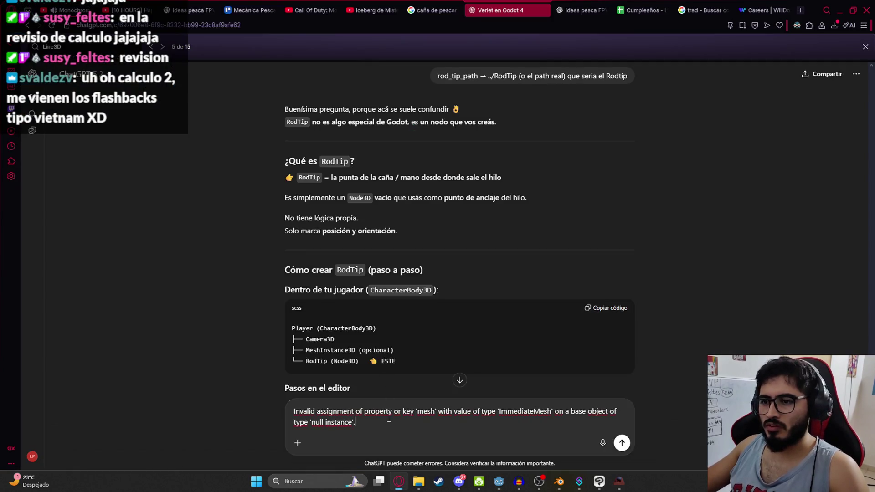
pyautogui.hotkey('shift', 'Return')
pyautogui.hotkey('ctrl', 'v')
pyautogui.press('Return')
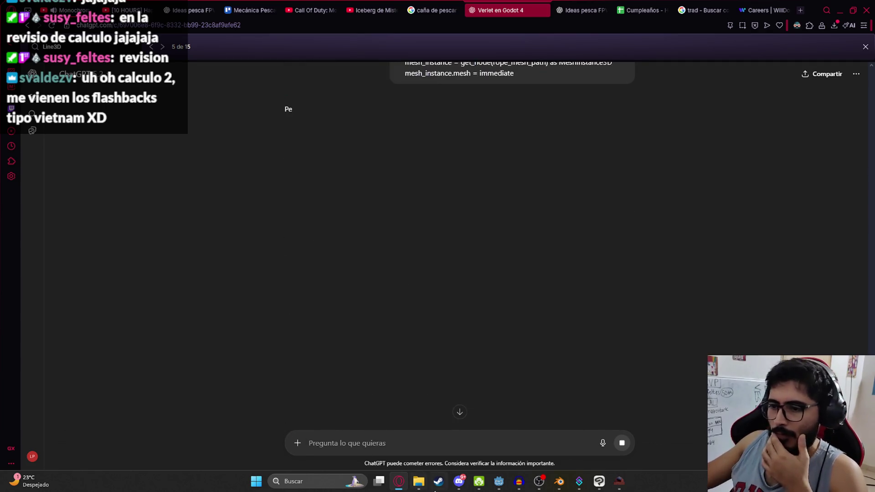
# - Stop the running game and read the reply blaming an unassigned rope_mesh_path
pyautogui.click(499, 481)
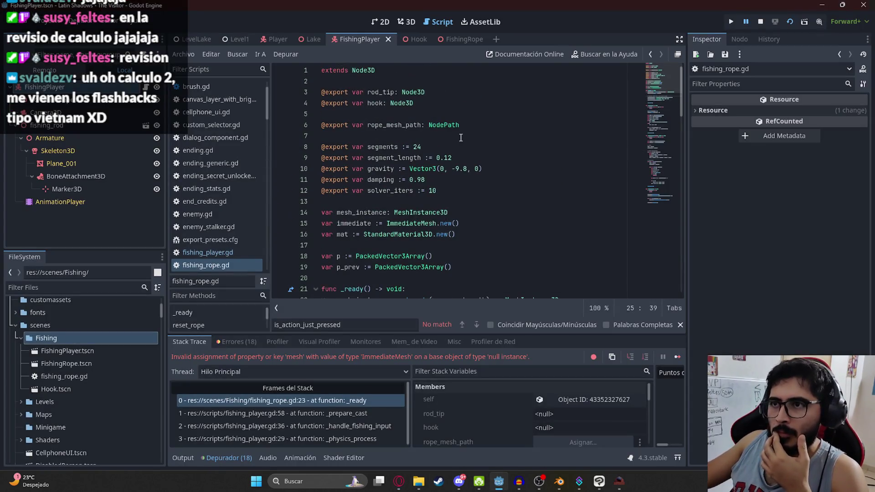
pyautogui.click(760, 22)
pyautogui.click(445, 189)
pyautogui.scroll(-2, 224, 214)
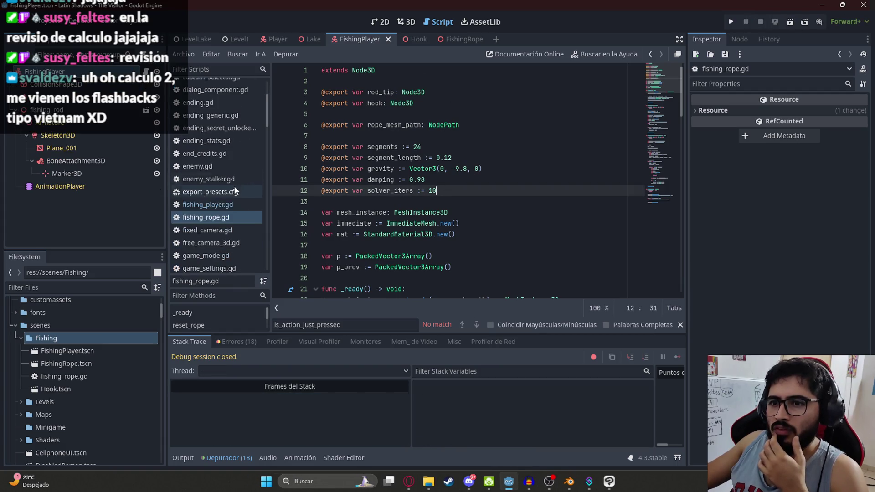
pyautogui.hotkey('alt', 'Tab')
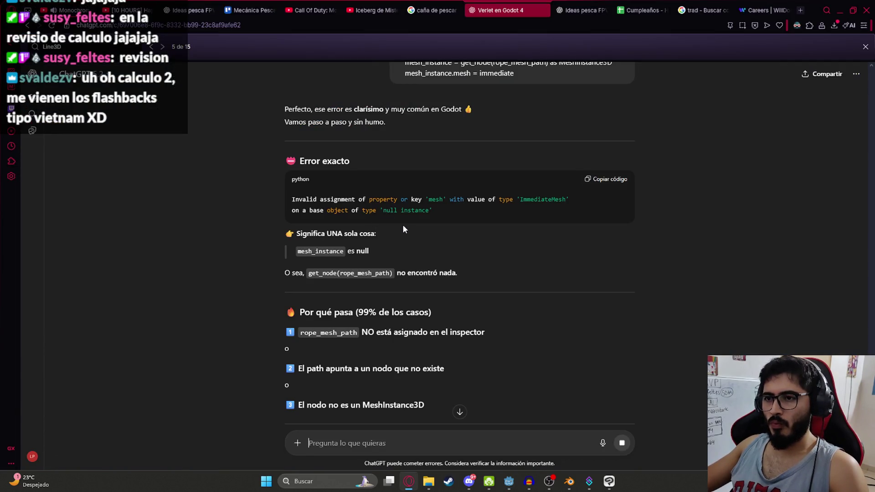
pyautogui.scroll(-3, 374, 234)
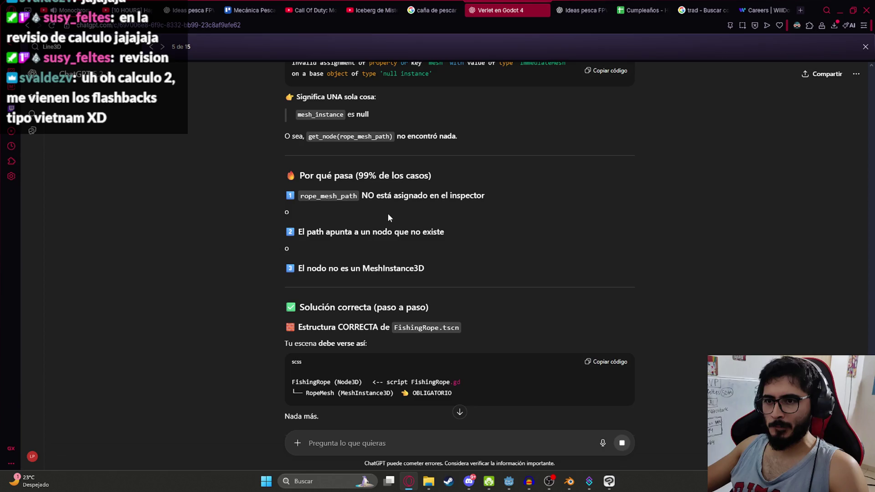
pyautogui.scroll(-3, 388, 215)
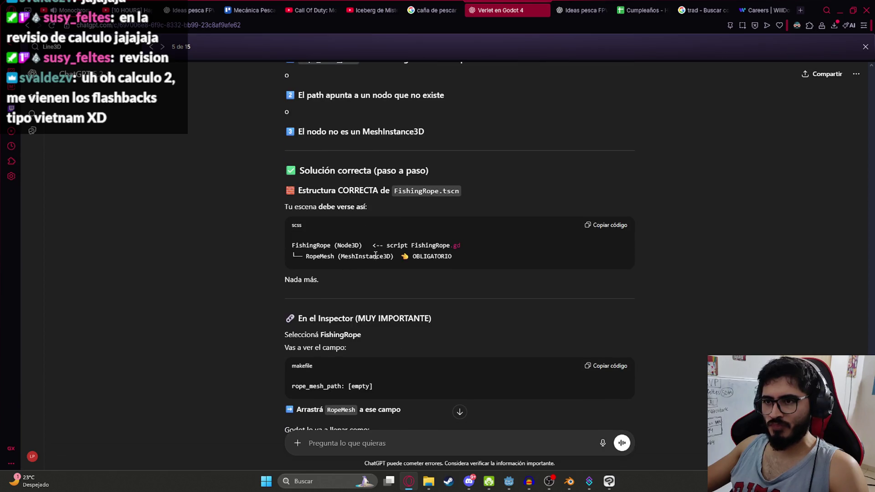
pyautogui.hotkey('alt', 'Tab')
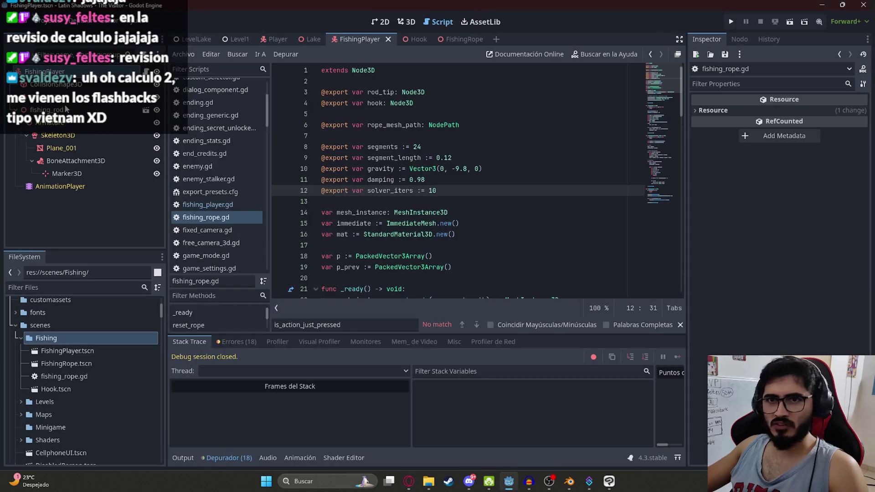
# - View FishingRope in 3D, reread the answer, then return to the FishingPlayer scene
pyautogui.click(407, 22)
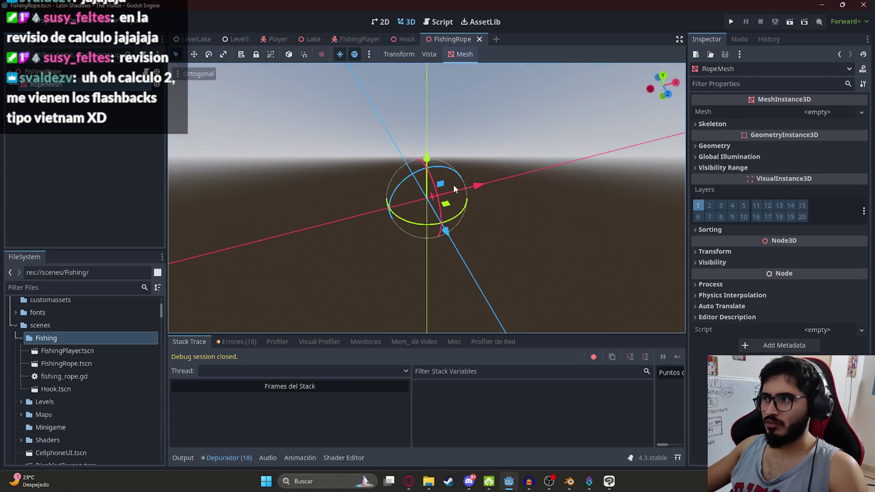
pyautogui.hotkey('alt', 'Tab')
pyautogui.scroll(-3, 368, 271)
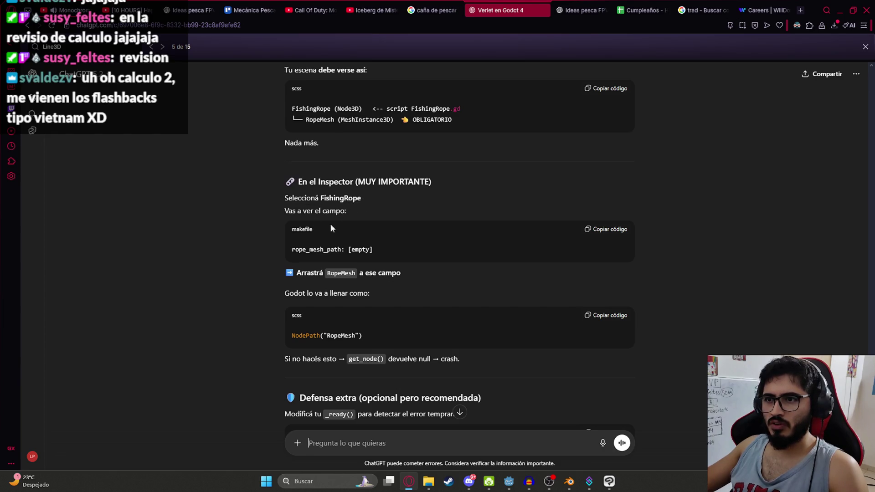
pyautogui.hotkey('alt', 'Tab')
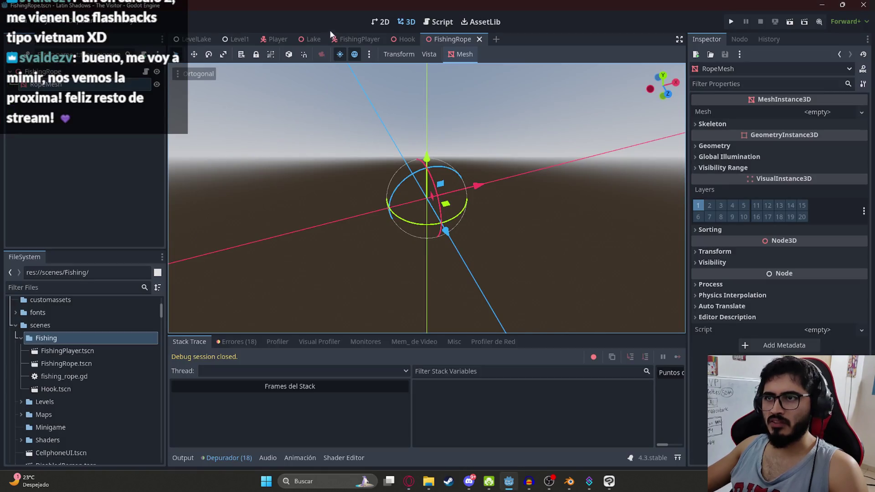
pyautogui.click(359, 39)
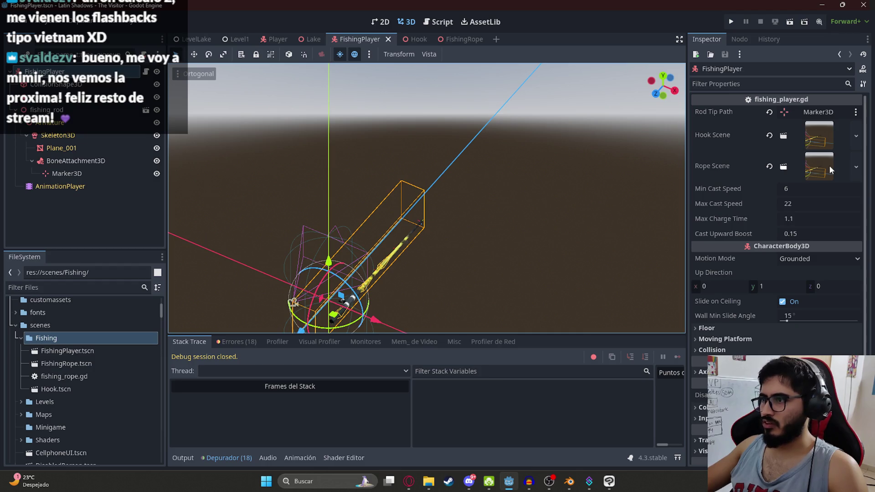
# - Read through ChatGPT's RopeMesh MeshInstance3D fix for the rope error
pyautogui.hotkey('alt', 'Tab')
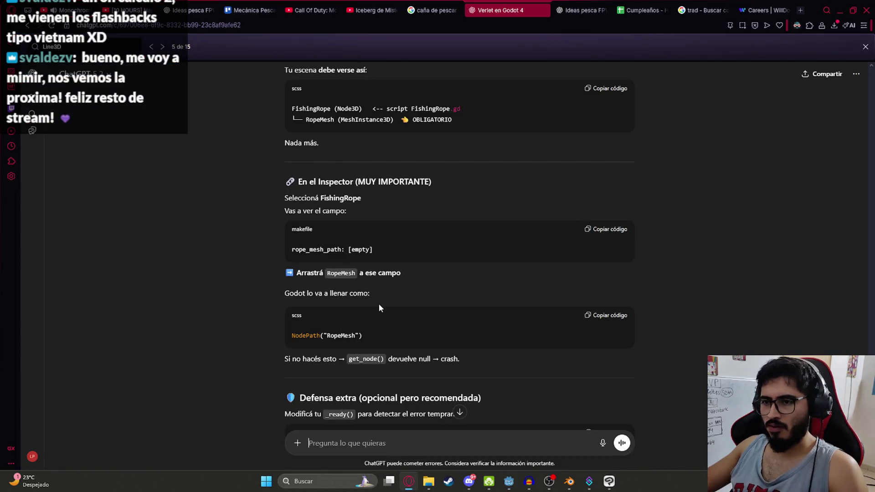
pyautogui.scroll(-3, 379, 307)
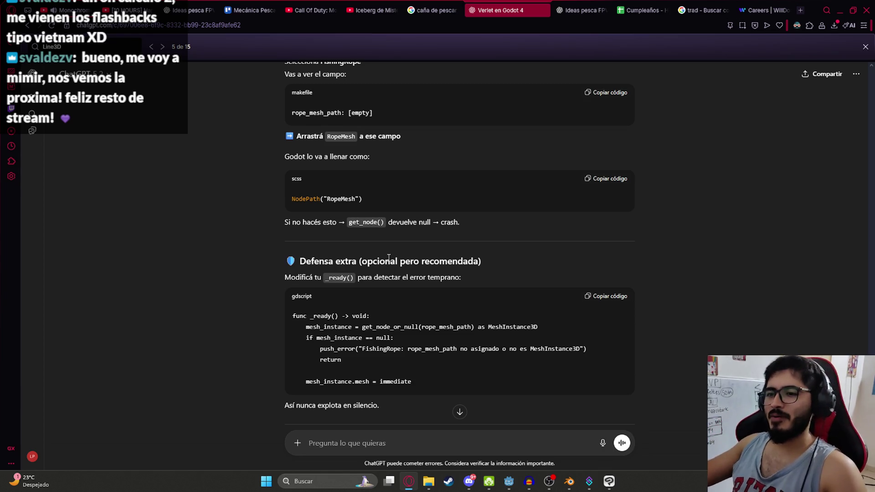
pyautogui.scroll(-2, 388, 257)
pyautogui.scroll(-6, 468, 274)
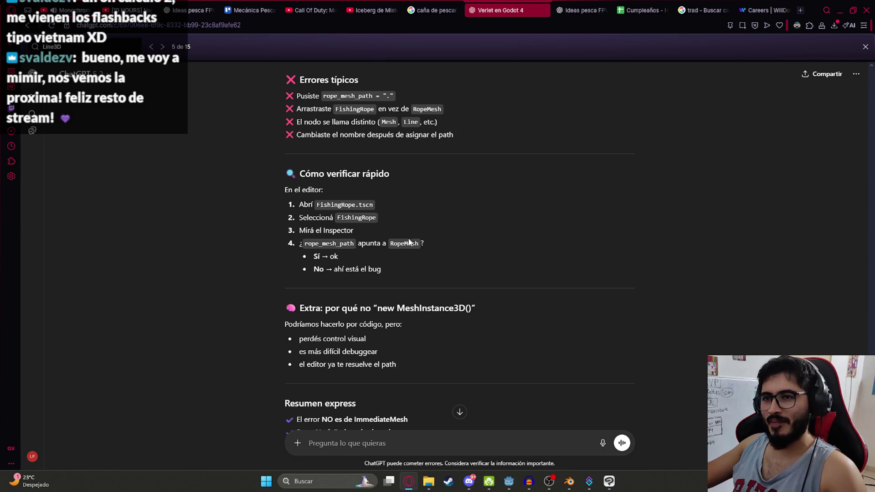
pyautogui.scroll(3, 408, 234)
pyautogui.scroll(-3, 407, 227)
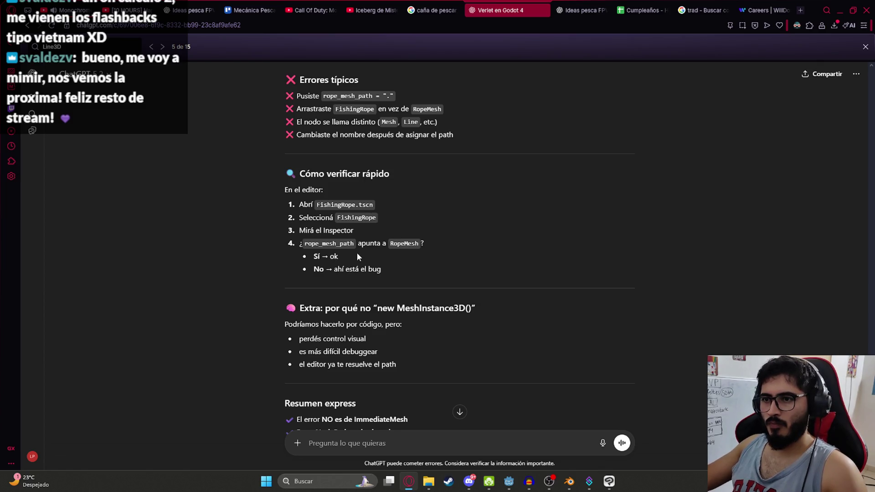
pyautogui.hotkey('alt', 'Tab')
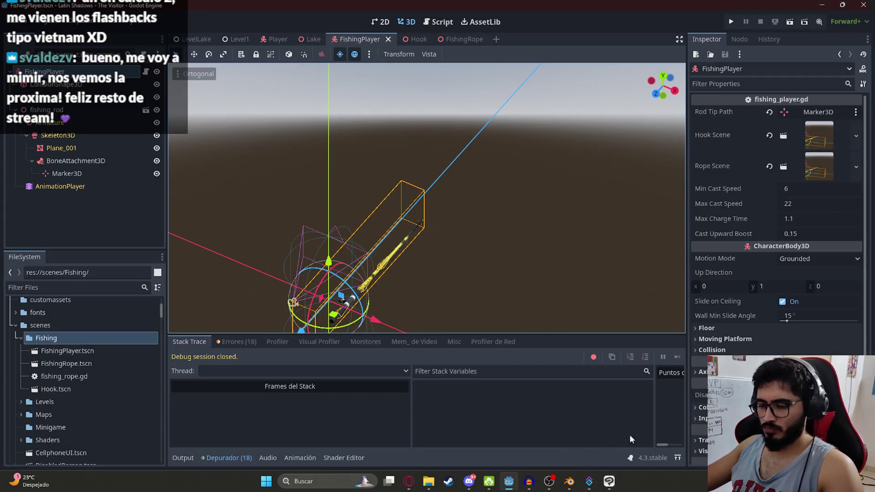
# - Snip the FishingPlayer inspector properties and send the screenshot to ChatGPT
pyautogui.press('super+shift+s')
pyautogui.moveTo(683, 86)
pyautogui.mouseDown()
pyautogui.moveTo(732, 141)
pyautogui.moveTo(868, 199)
pyautogui.moveTo(867, 190)
pyautogui.mouseUp()
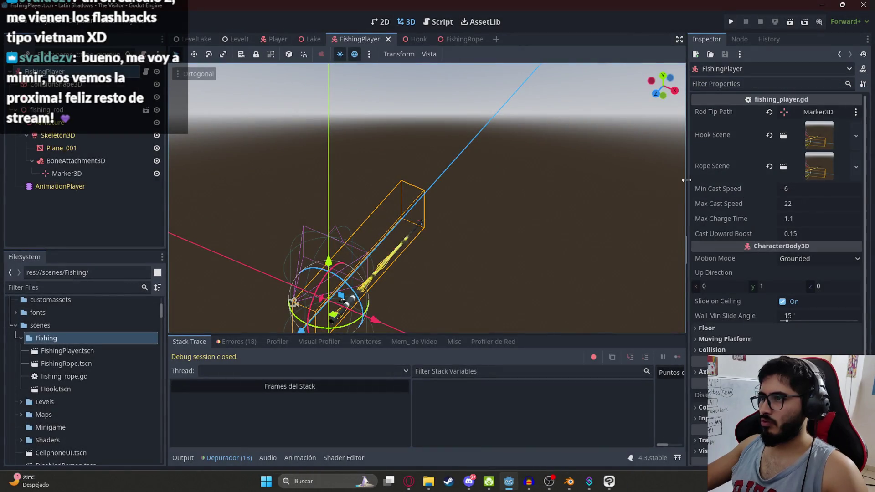
pyautogui.click(409, 482)
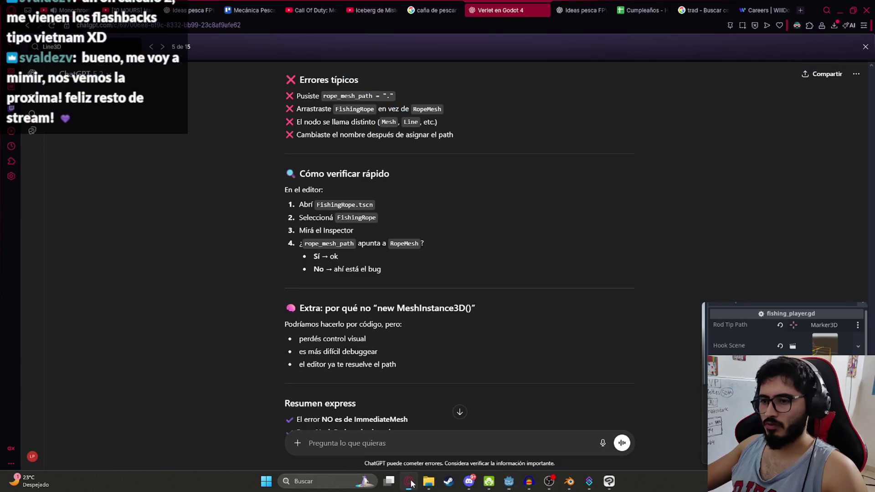
pyautogui.hotkey('ctrl', 'v')
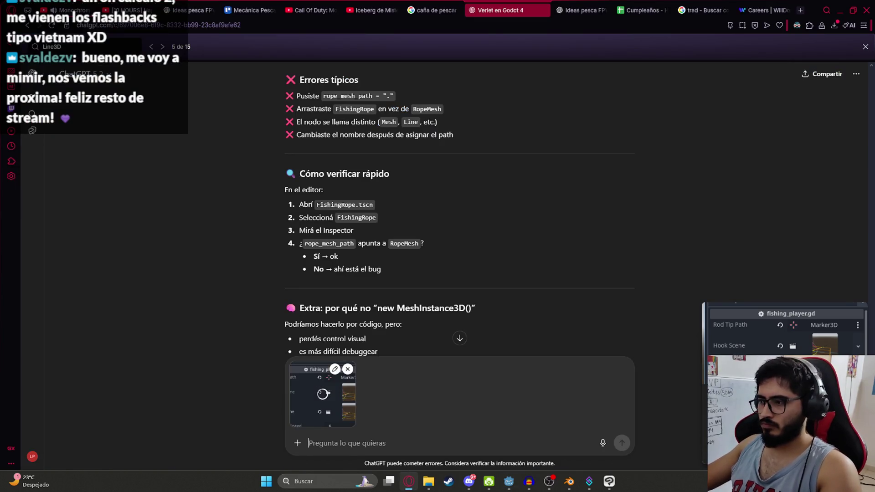
pyautogui.click(621, 443)
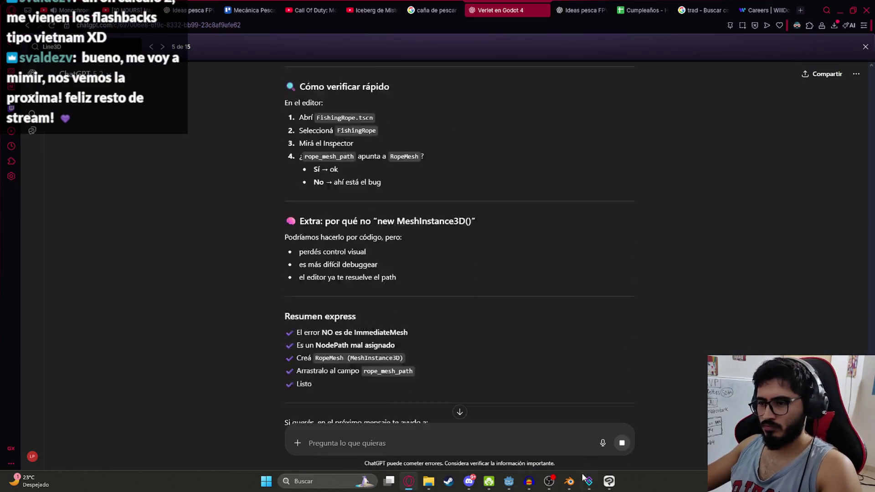
pyautogui.click(508, 481)
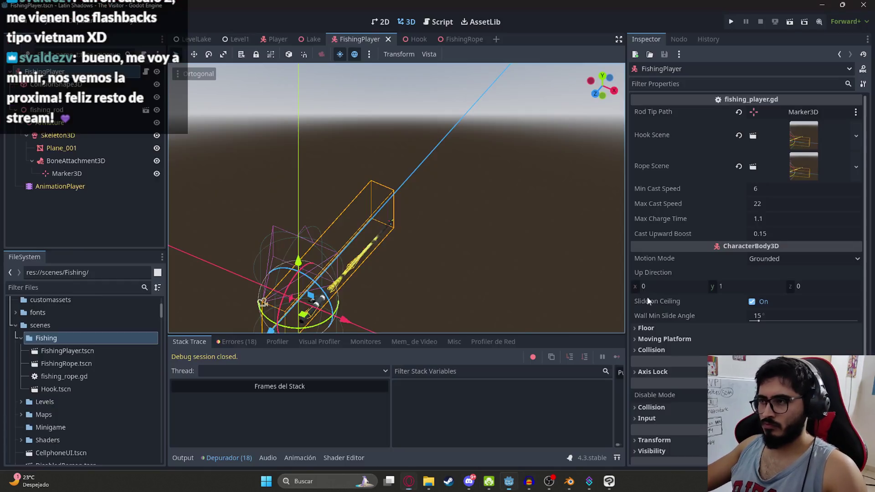
# - Clear Rope Scene, quick-load FishingRope.tscn by searching 'rope', save, and expand the assigned resource
pyautogui.click(739, 166)
pyautogui.click(797, 159)
pyautogui.click(809, 189)
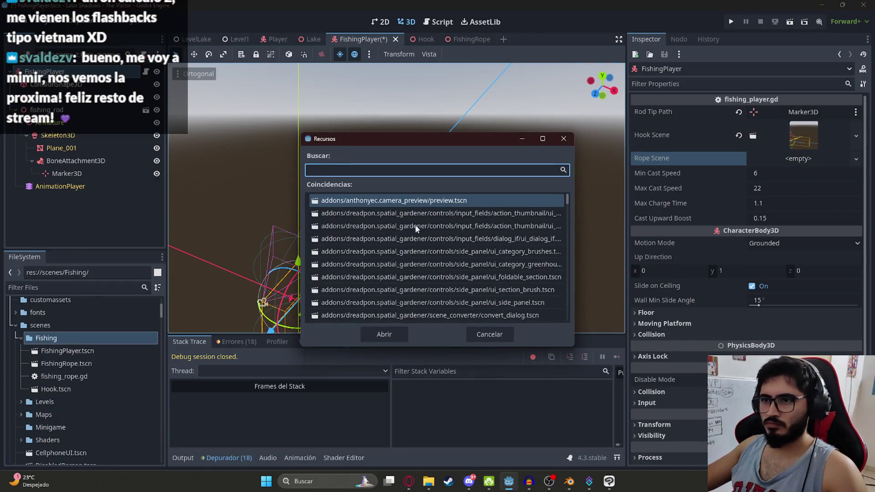
pyautogui.write('rope')
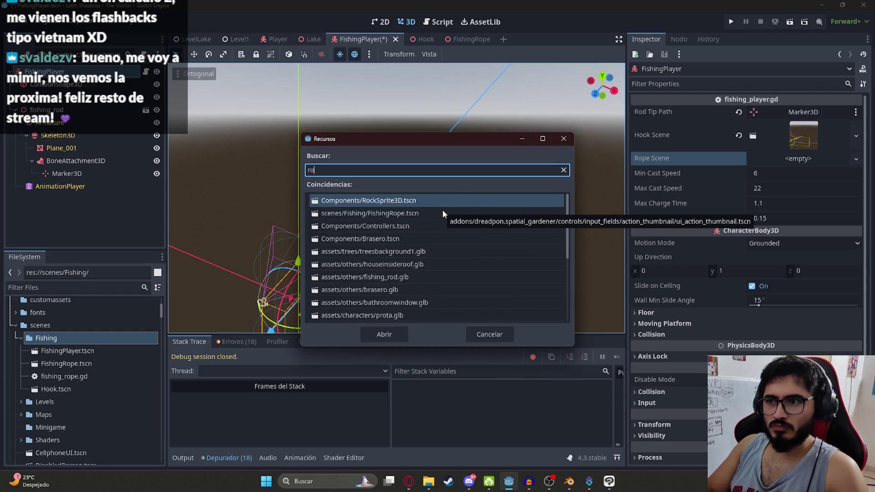
pyautogui.press('Return')
pyautogui.hotkey('ctrl', 's')
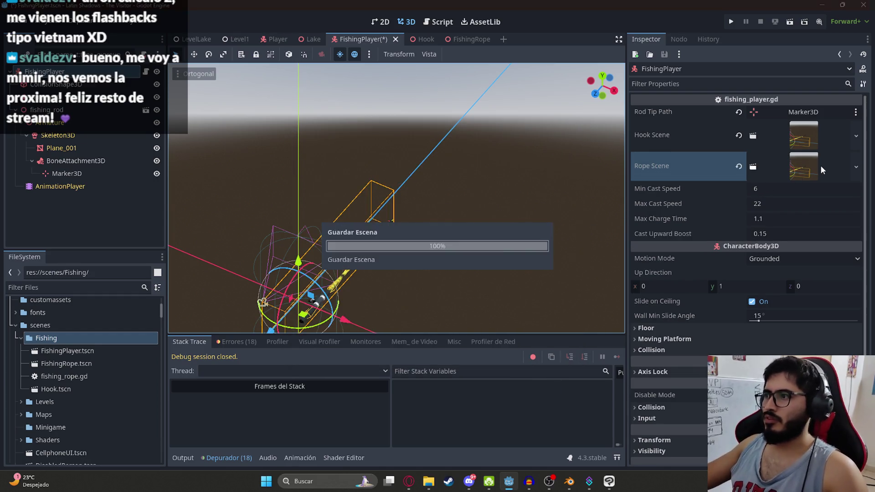
pyautogui.click(778, 166)
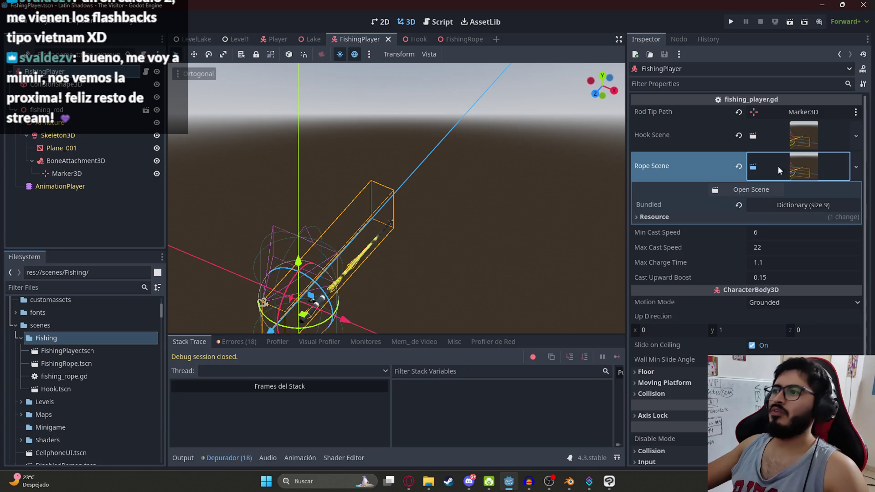
# - Save FishingPlayer, then search fishing_rope.gd for 'RopeMesh' and select rope_mesh_path on line 22
pyautogui.click(753, 169)
pyautogui.hotkey('ctrl', 's')
pyautogui.click(458, 41)
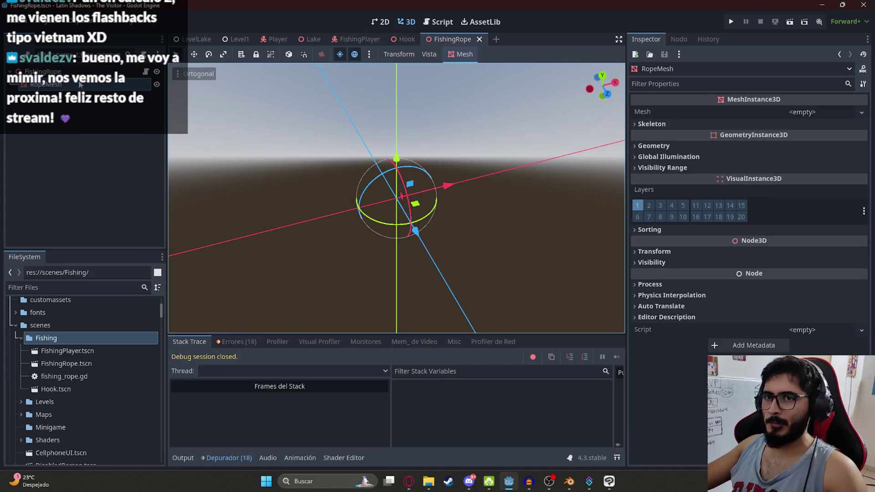
pyautogui.click(145, 71)
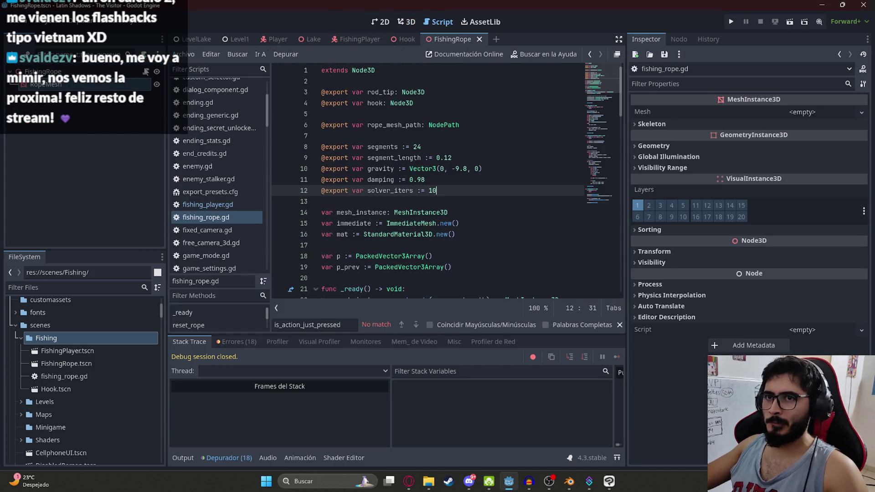
pyautogui.click(427, 182)
pyautogui.write('RopeMesh')
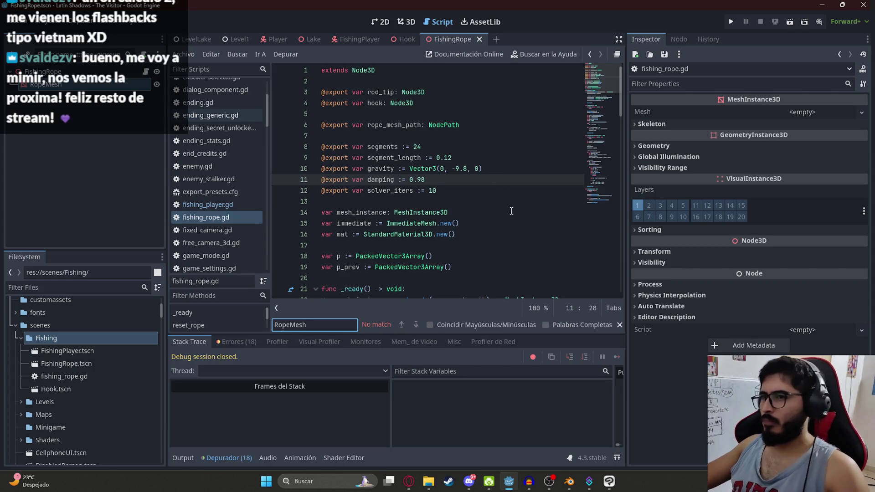
pyautogui.scroll(-4, 408, 109)
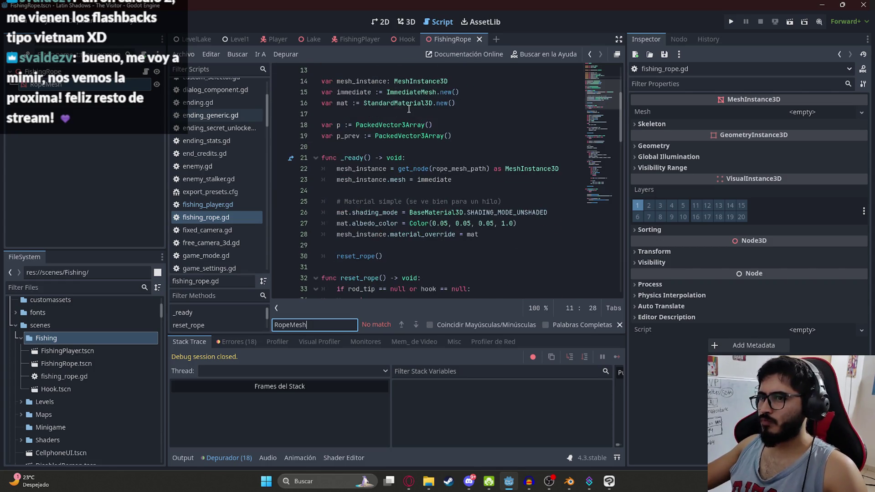
pyautogui.doubleClick(469, 168)
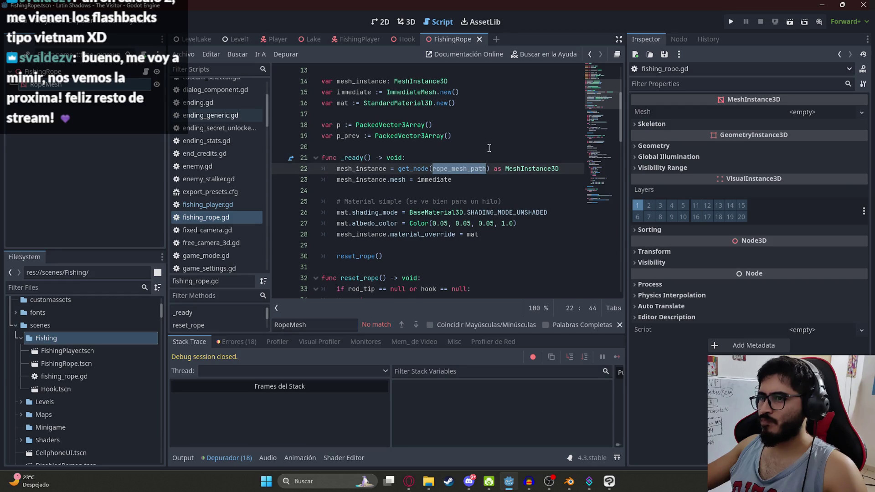
pyautogui.scroll(4, 474, 160)
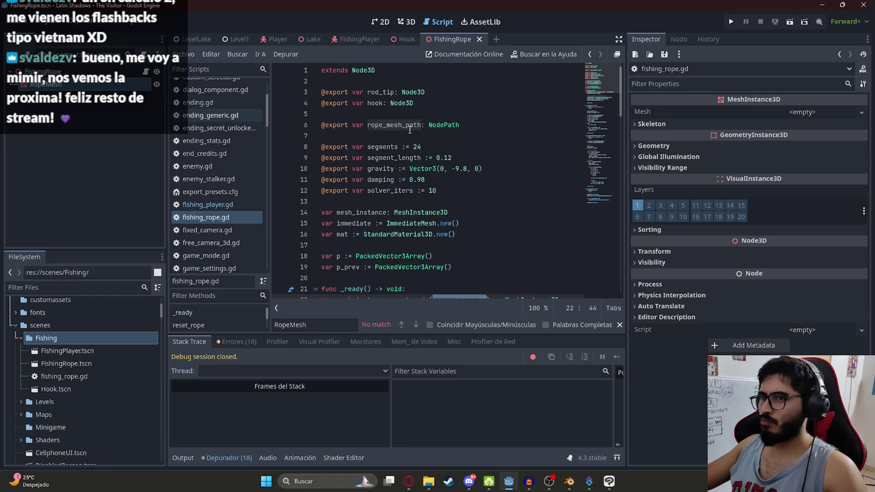
# - Inspect the FishingRope node's exported Hook slot without assigning it, then return to ChatGPT
pyautogui.click(43, 71)
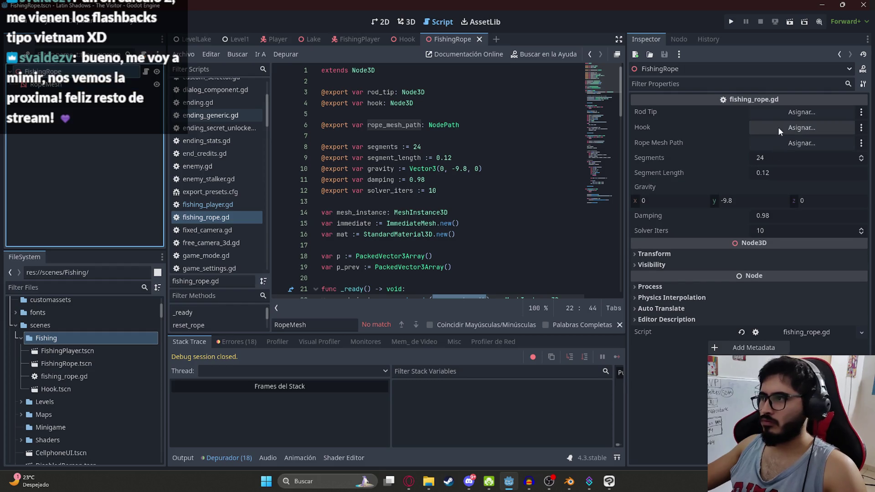
pyautogui.click(404, 23)
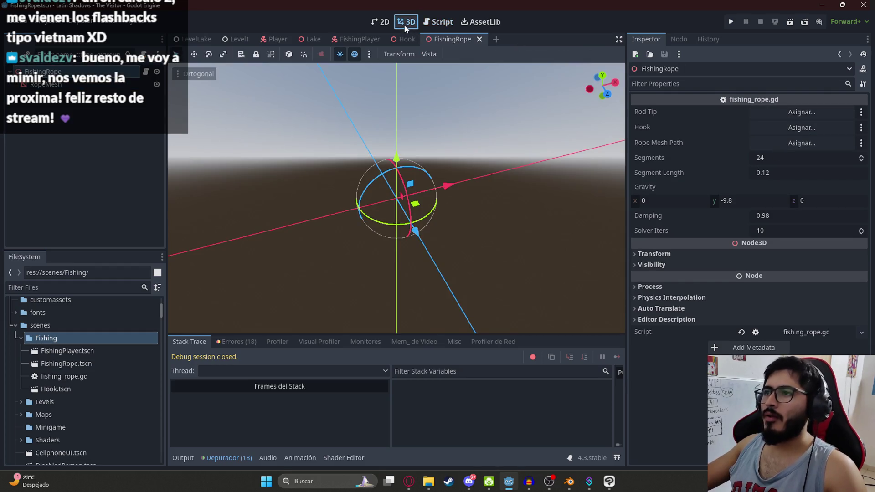
pyautogui.click(819, 122)
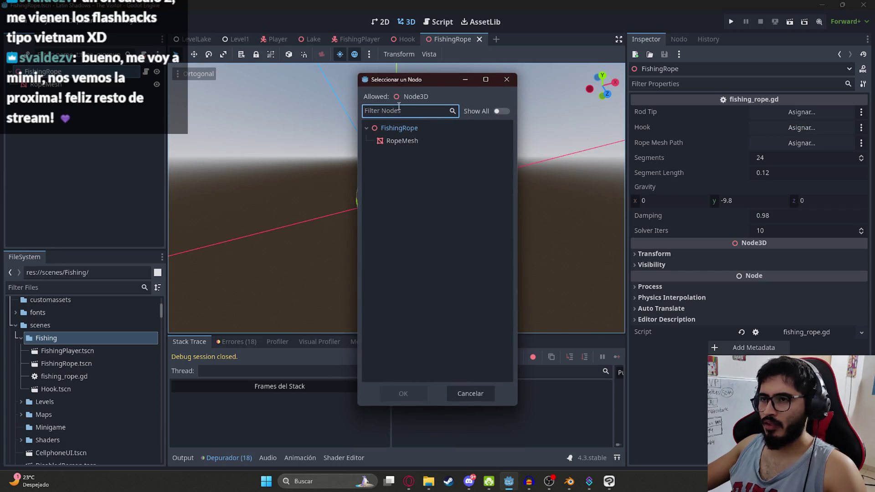
pyautogui.click(507, 79)
pyautogui.click(408, 483)
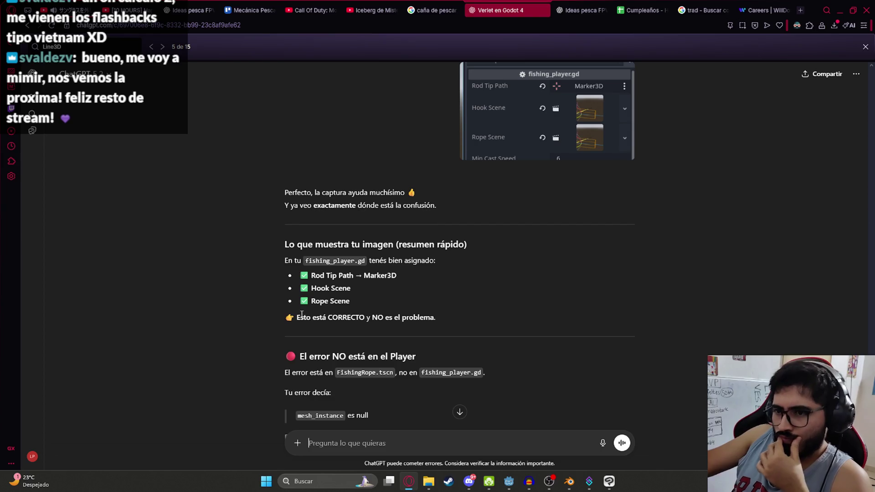
# - Read ChatGPT's reply about the 'mesh_instance es null' error
pyautogui.scroll(-2, 316, 324)
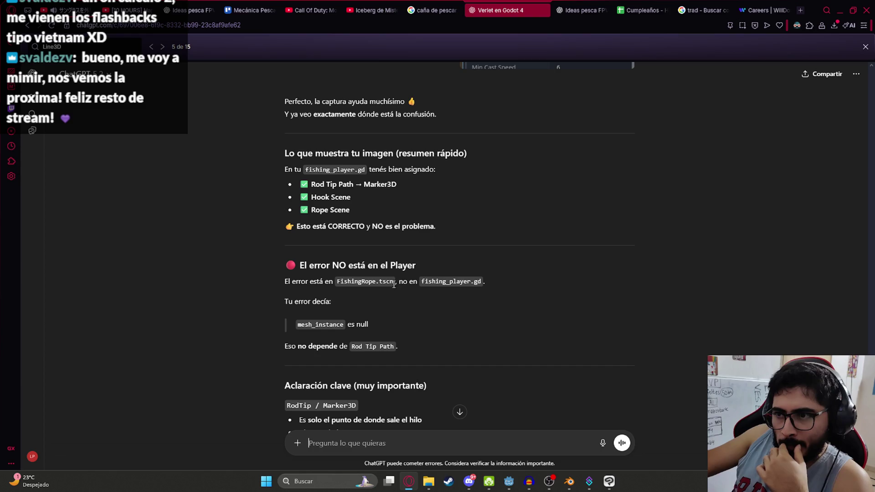
pyautogui.scroll(-2, 394, 284)
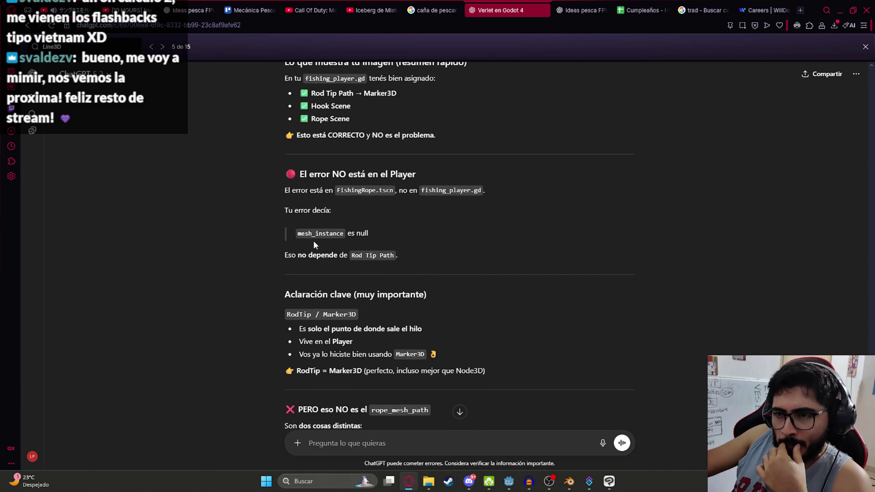
pyautogui.moveTo(299, 234); pyautogui.dragTo(369, 233)
pyautogui.click(353, 264)
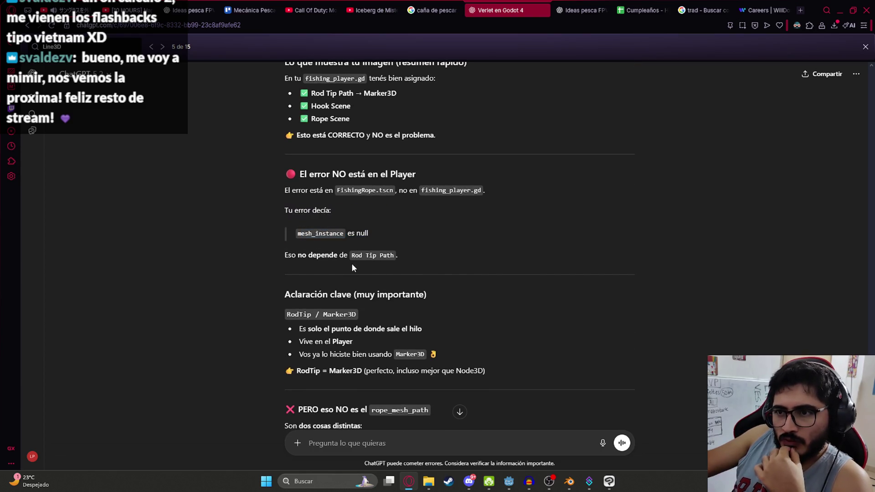
pyautogui.scroll(-2, 353, 267)
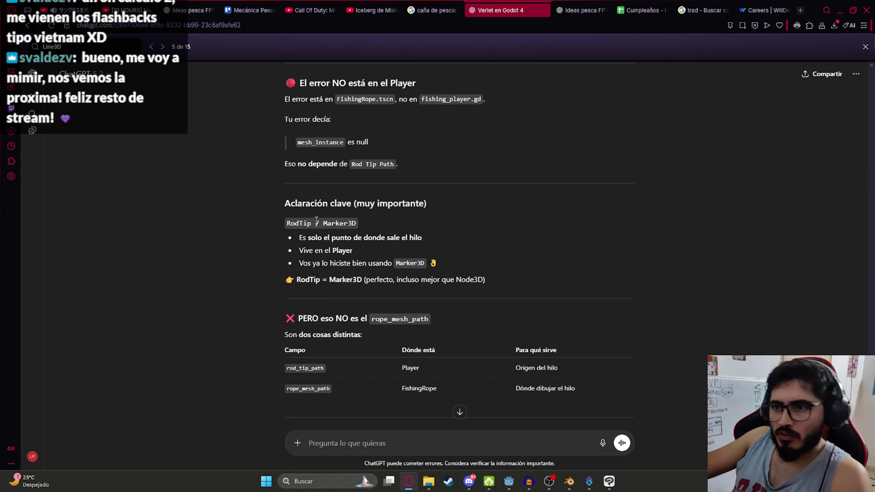
pyautogui.scroll(-15, 400, 300)
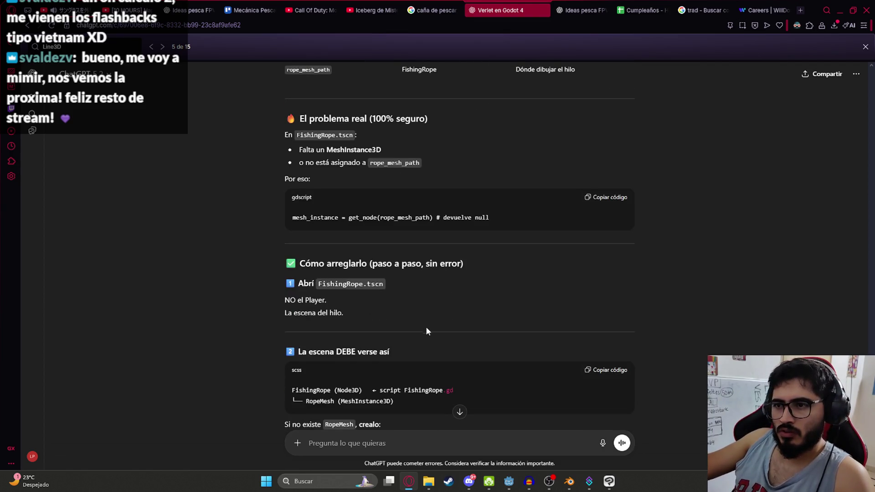
# - Send ChatGPT the FishingRope/RopeMesh scene-tree screenshot
pyautogui.click(509, 481)
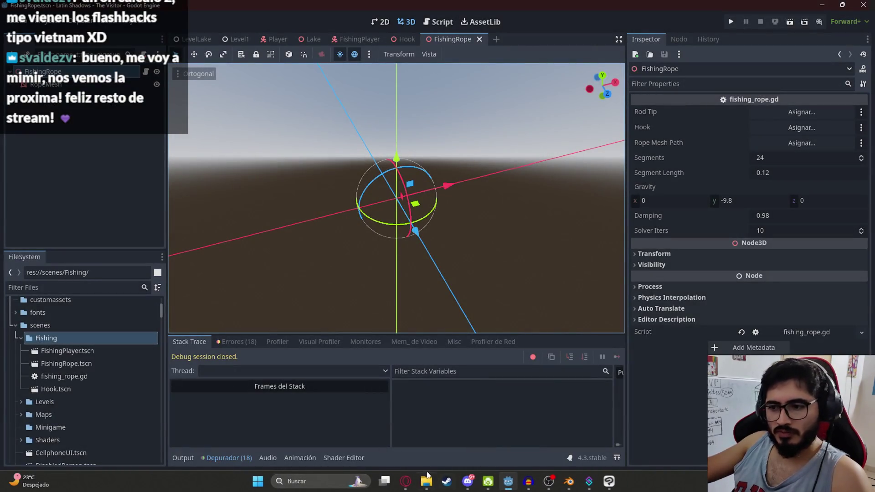
pyautogui.click(408, 481)
pyautogui.hotkey('ctrl', 'v')
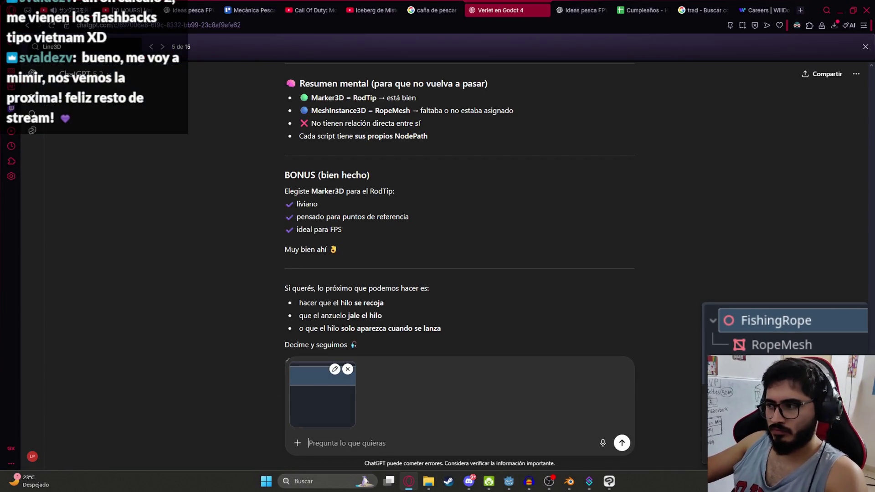
pyautogui.press('Return')
pyautogui.scroll(2, 410, 305)
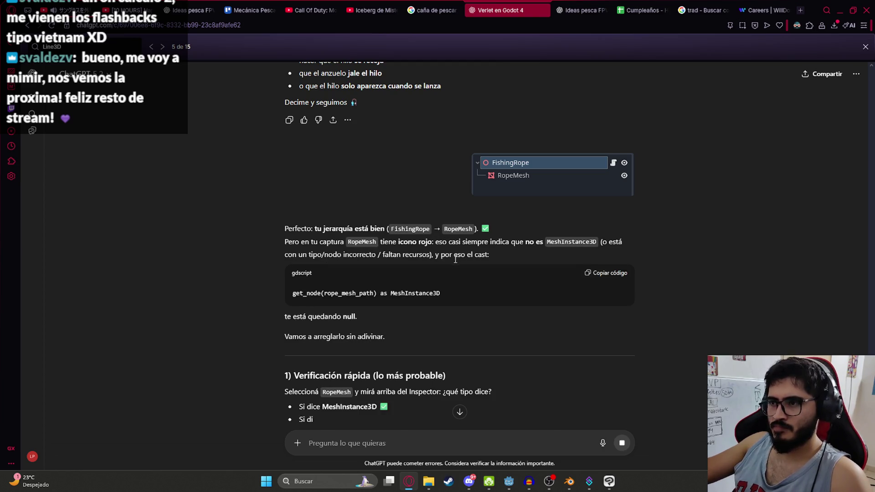
# - Check RopeMesh's node type in Godot against ChatGPT's MeshInstance3D checks
pyautogui.hotkey('alt', 'Tab')
pyautogui.hotkey('alt', 'Tab')
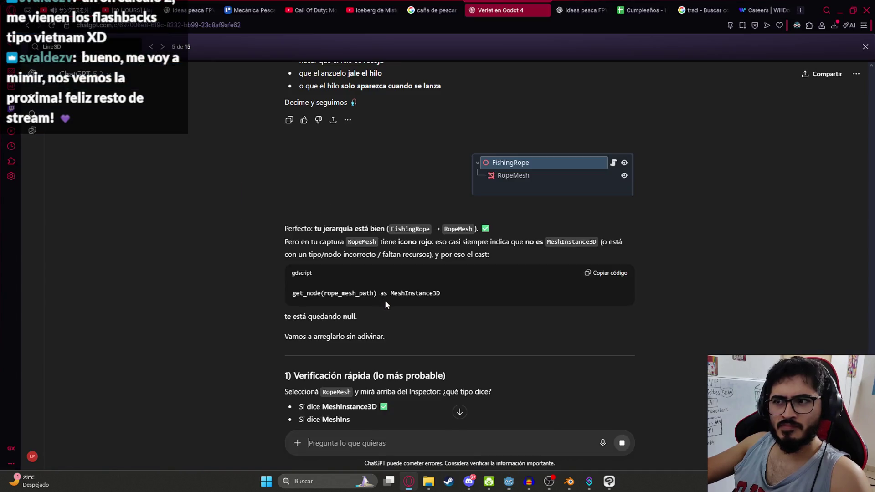
pyautogui.scroll(-3, 410, 314)
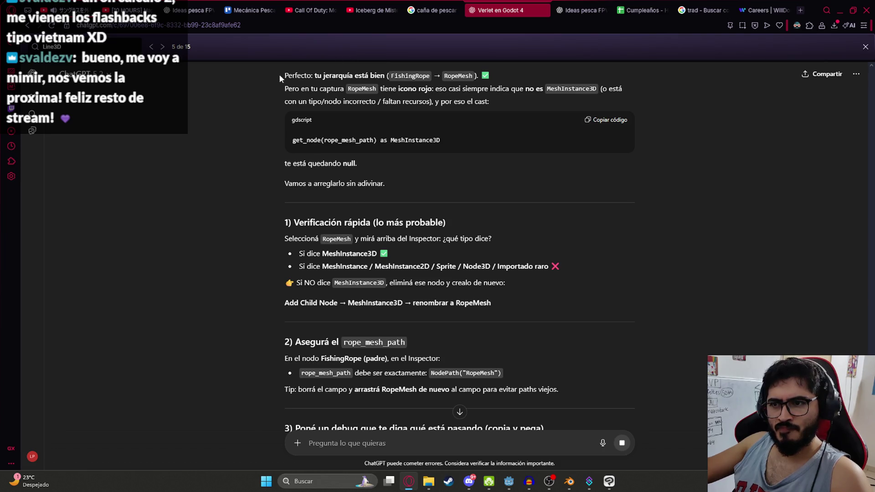
pyautogui.hotkey('alt', 'Tab')
pyautogui.click(66, 85)
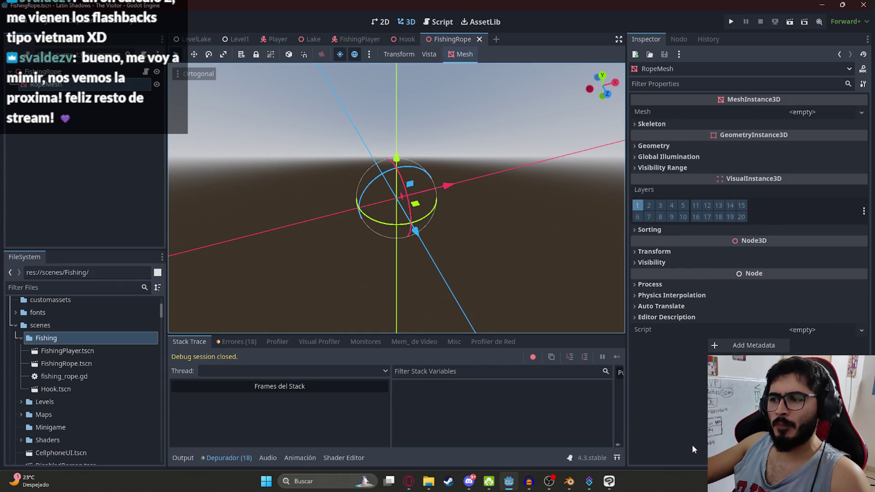
pyautogui.hotkey('alt', 'Tab')
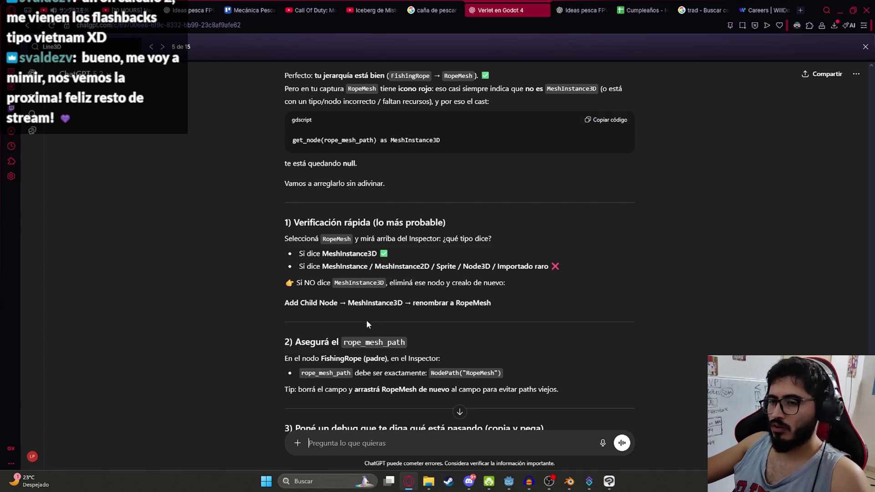
pyautogui.scroll(-2, 367, 320)
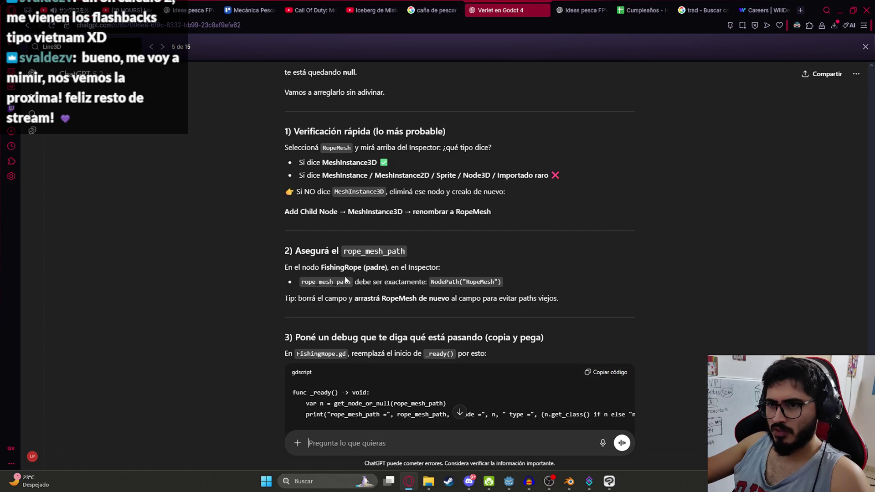
pyautogui.hotkey('alt', 'Tab')
pyautogui.hotkey('alt', 'Tab')
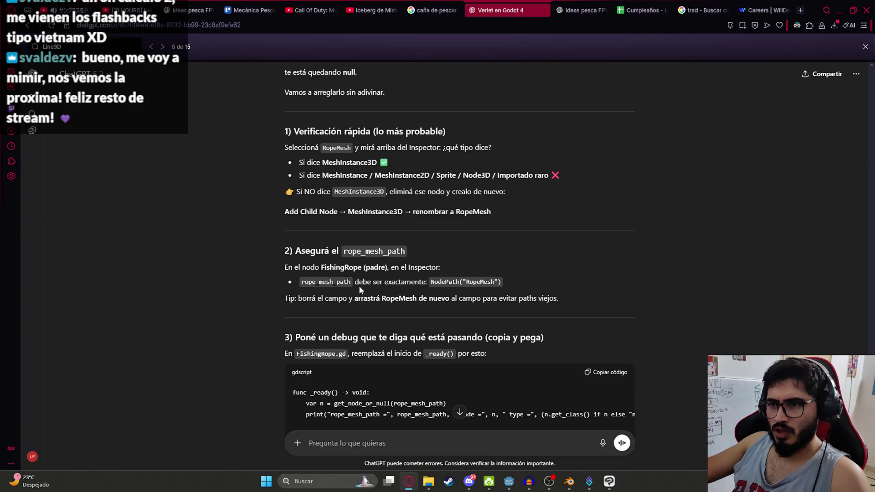
pyautogui.hotkey('alt', 'Tab')
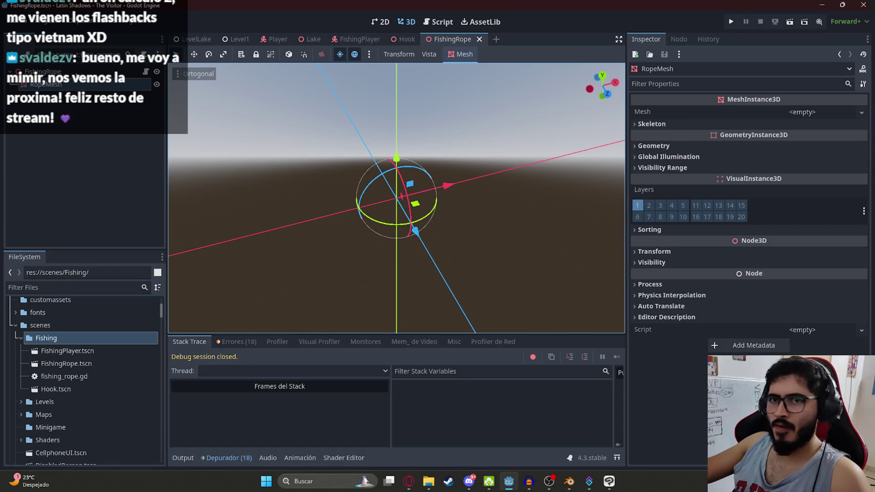
# - Assign RopeMesh to the FishingRope node's Rope Mesh Path and save the FishingRope scene
pyautogui.click(43, 72)
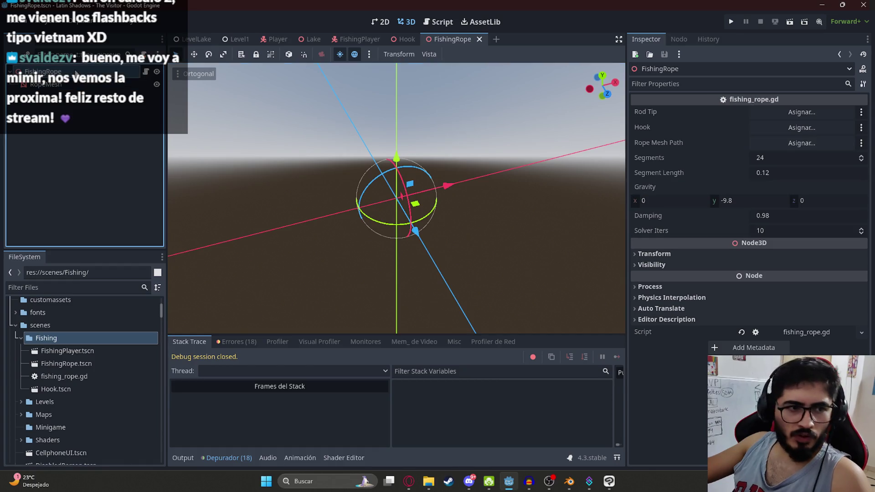
pyautogui.click(788, 111)
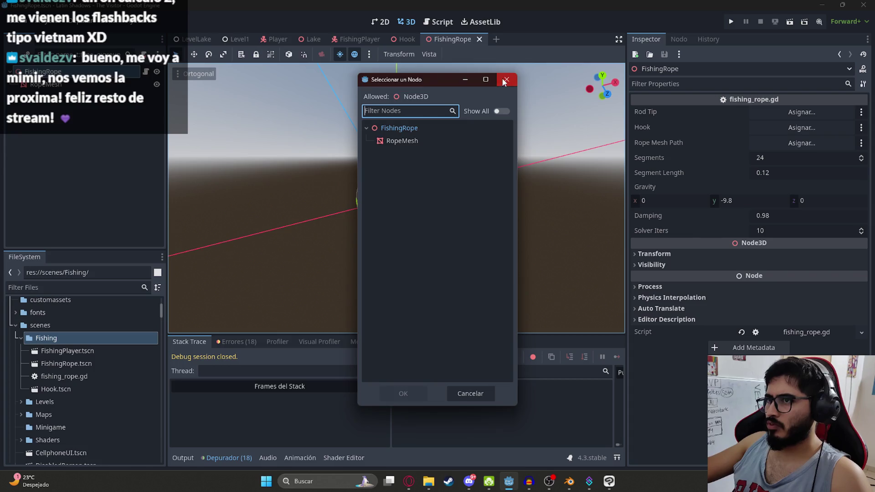
pyautogui.click(505, 80)
pyautogui.click(795, 144)
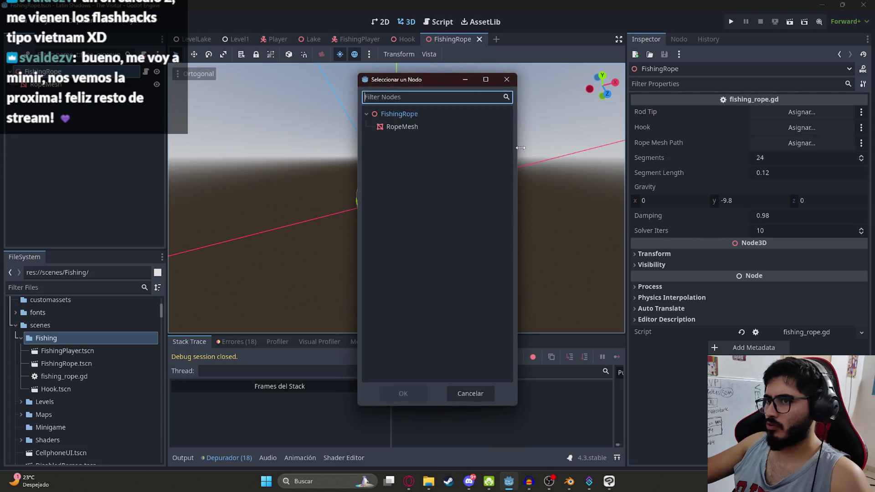
pyautogui.doubleClick(408, 128)
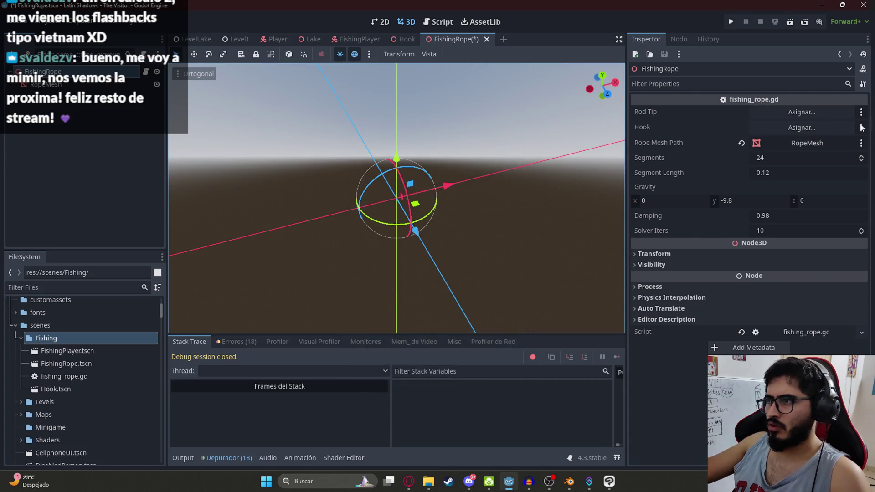
pyautogui.click(810, 128)
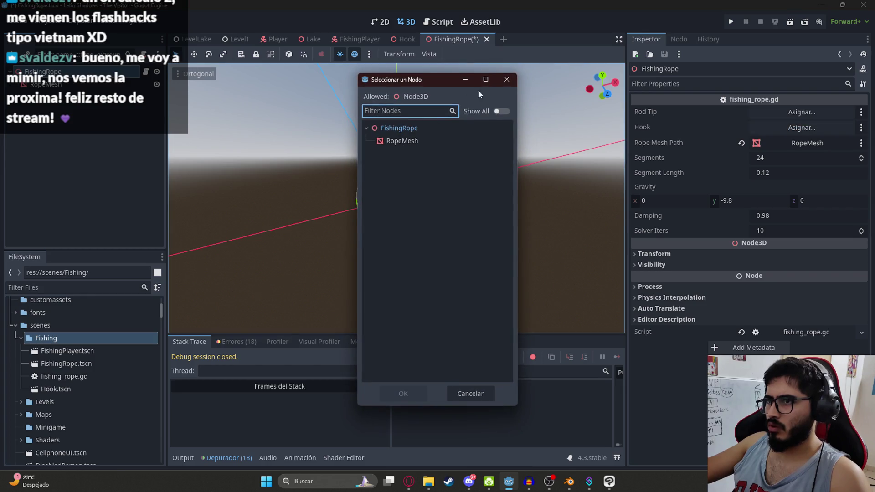
pyautogui.click(507, 80)
pyautogui.hotkey('ctrl', 's')
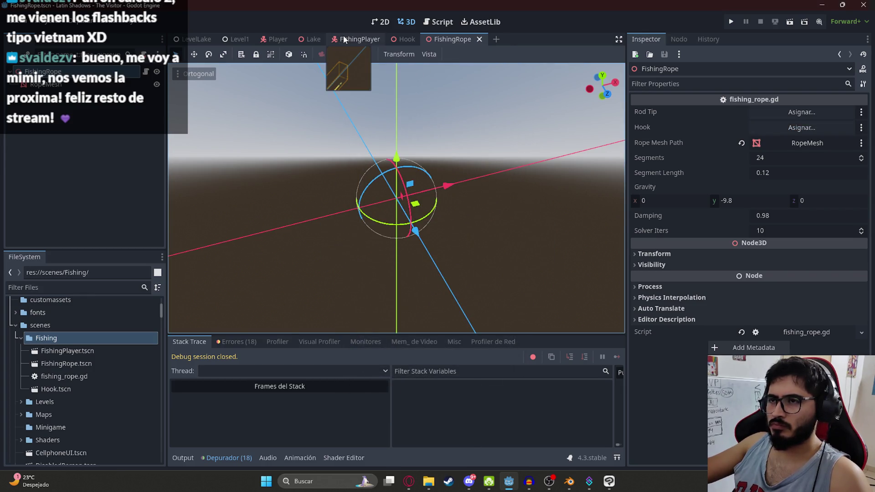
# - Run only the FishingPlayer scene, test the cast, then stop with F8
pyautogui.click(343, 36)
pyautogui.rightClick(346, 39)
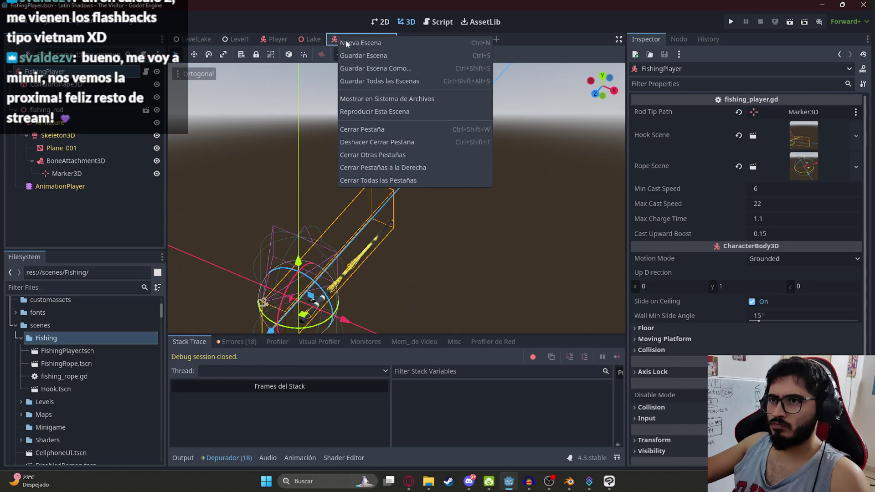
pyautogui.click(398, 112)
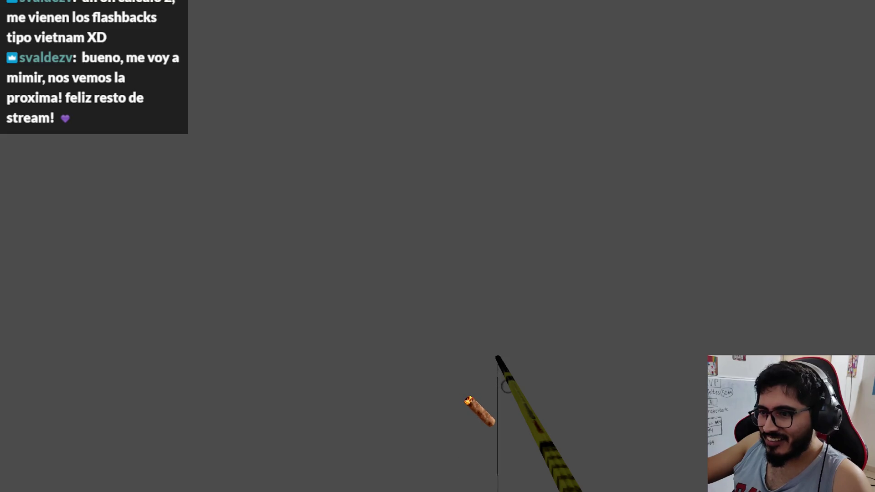
pyautogui.press('F8')
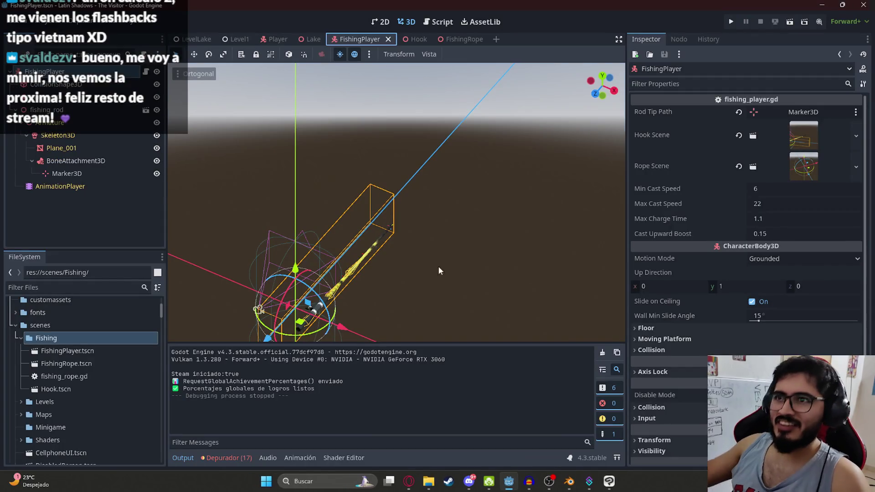
# - In fishing_player.gd, add an empty line below the _prepare_cast() call
pyautogui.click(438, 22)
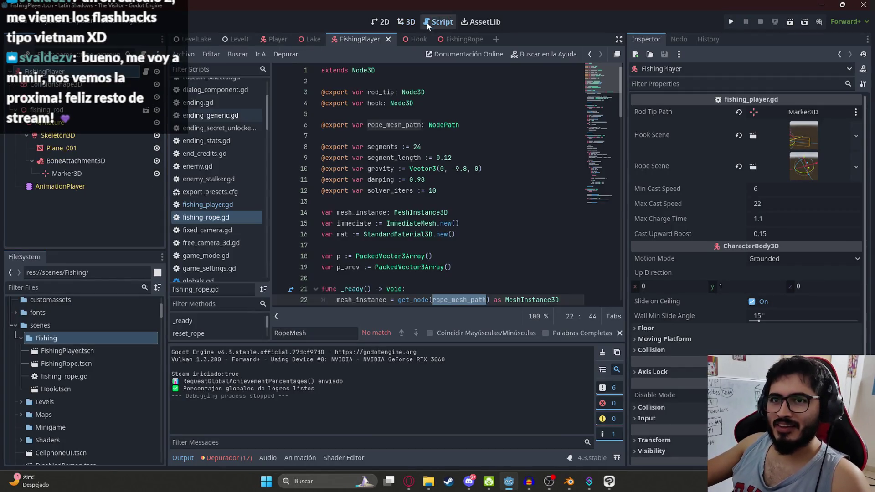
pyautogui.click(464, 182)
pyautogui.scroll(-5, 463, 181)
pyautogui.click(207, 204)
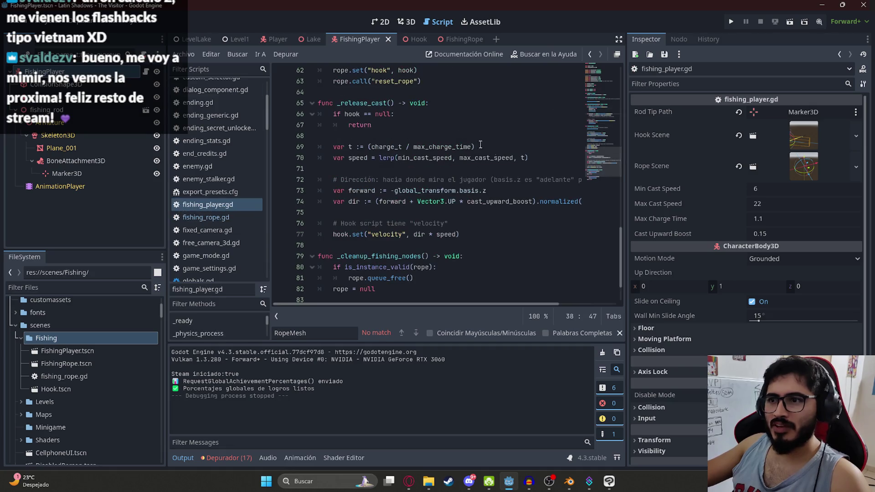
pyautogui.moveTo(602, 149)
pyautogui.mouseDown()
pyautogui.moveTo(601, 118)
pyautogui.moveTo(602, 157)
pyautogui.moveTo(602, 89)
pyautogui.moveTo(603, 102)
pyautogui.mouseUp()
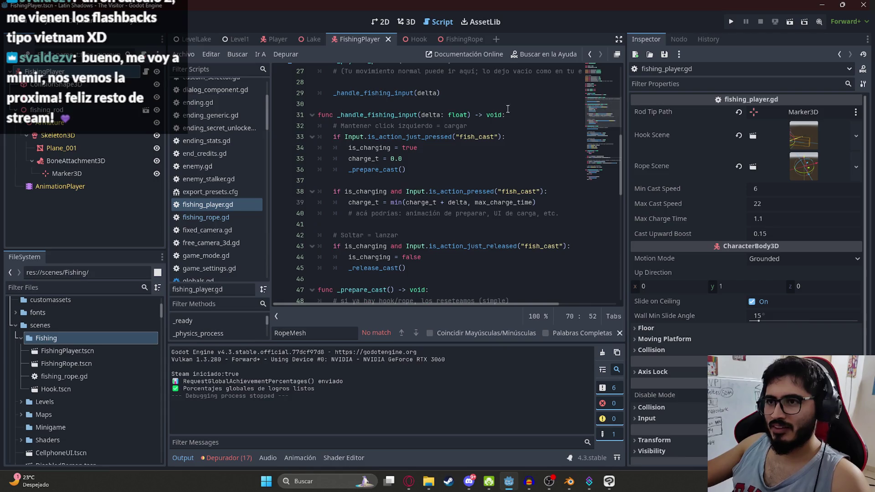
pyautogui.click(512, 134)
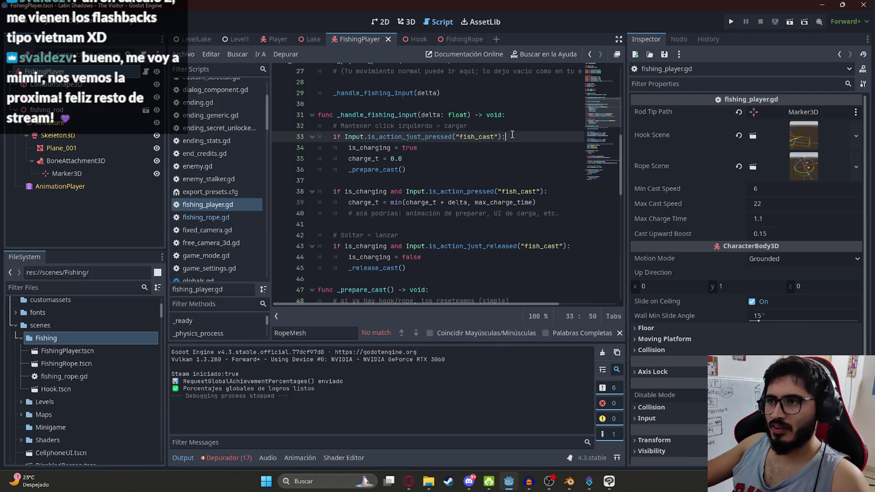
pyautogui.click(444, 163)
pyautogui.click(444, 169)
pyautogui.press('Return')
pyautogui.moveTo(590, 120)
pyautogui.mouseDown()
pyautogui.moveTo(598, 160)
pyautogui.moveTo(603, 74)
pyautogui.mouseUp()
pyautogui.click(556, 213)
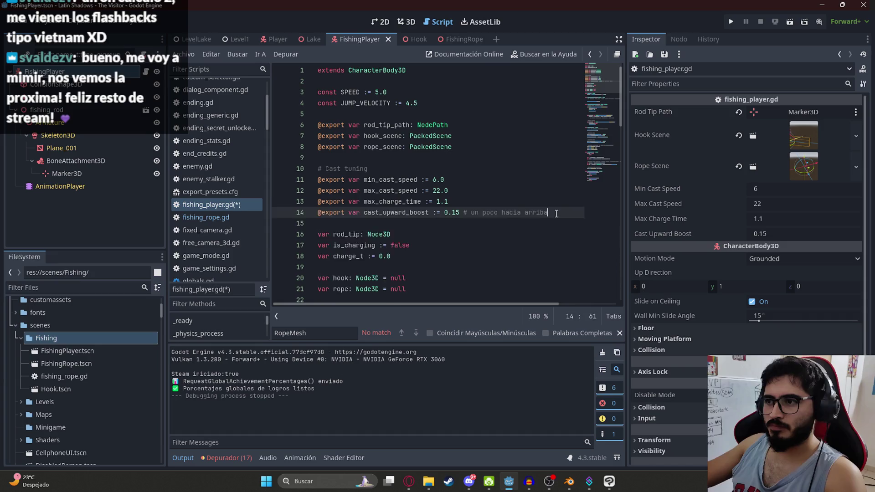
pyautogui.press('Return')
pyautogui.write('@onr')
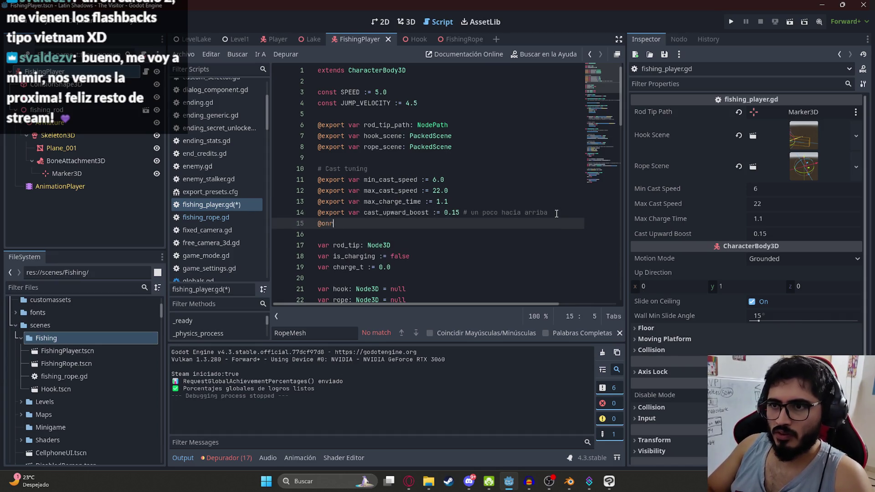
pyautogui.write('eady var fishing_')
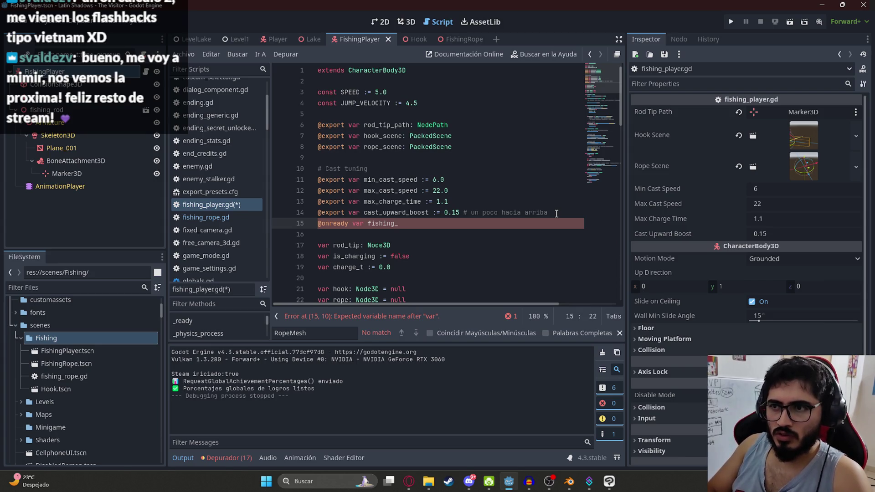
pyautogui.write('matio')
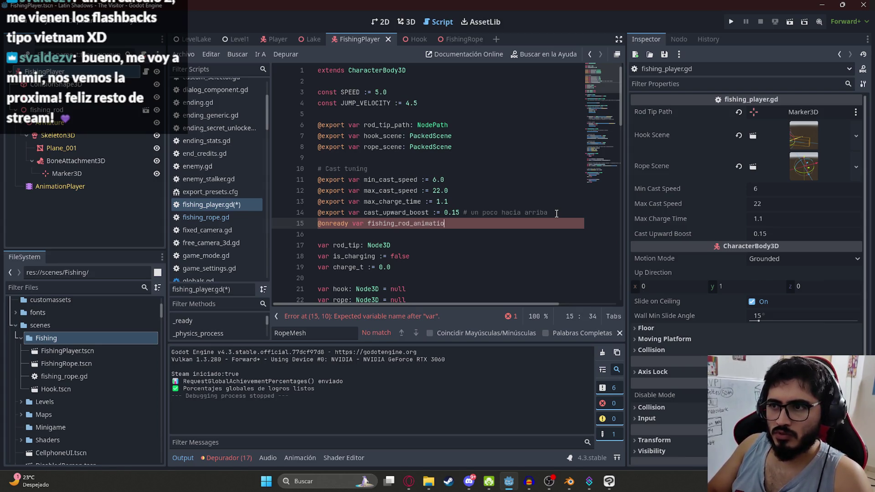
pyautogui.write('n_player ')
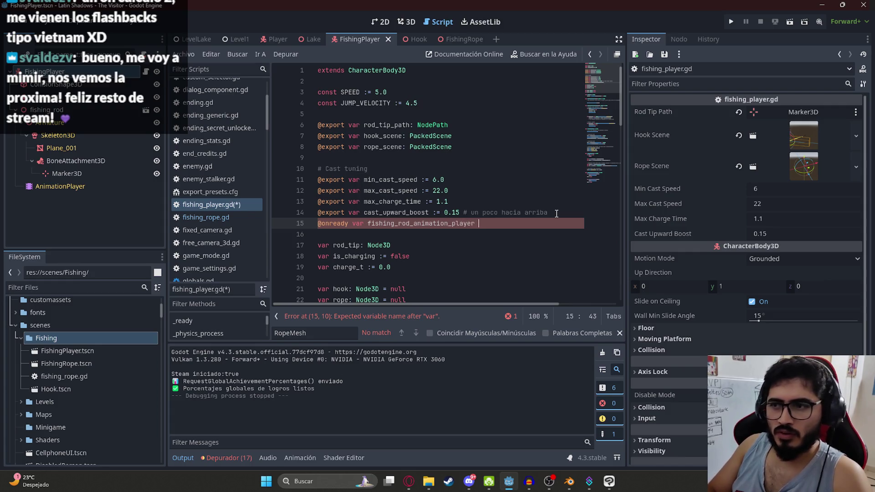
pyautogui.write('= $Ani')
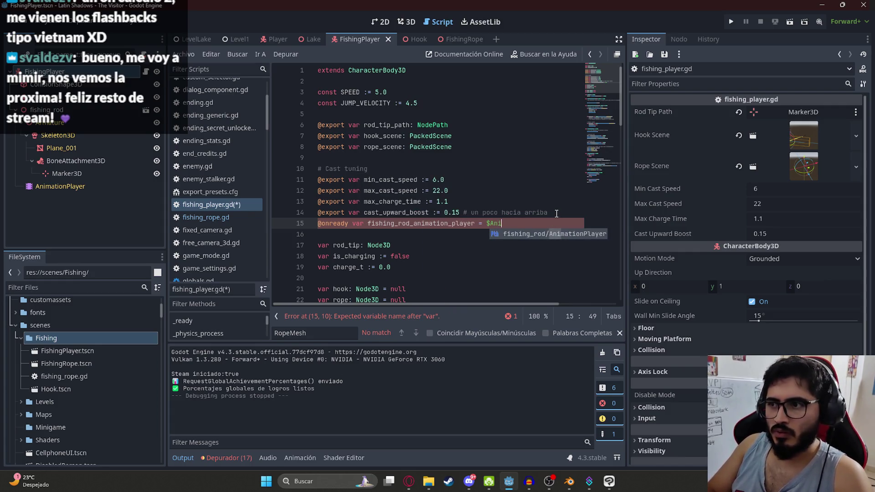
pyautogui.press('Return')
pyautogui.press('Down')
pyautogui.doubleClick(438, 223)
pyautogui.hotkey('ctrl', 's')
# - Play FishidRodLaunchPart1 via fishing_rod_animation_player.play() under _prepare_cast() and save
pyautogui.scroll(-10, 468, 168)
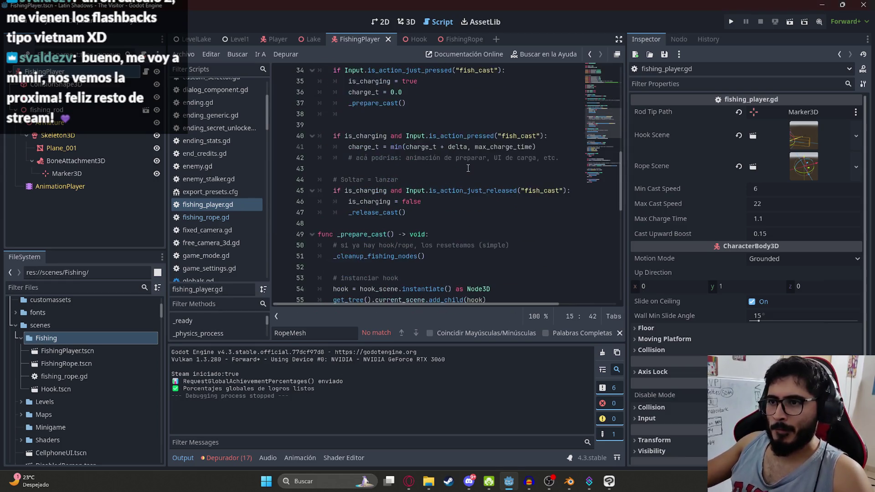
pyautogui.scroll(-4, 408, 208)
pyautogui.scroll(8, 567, 145)
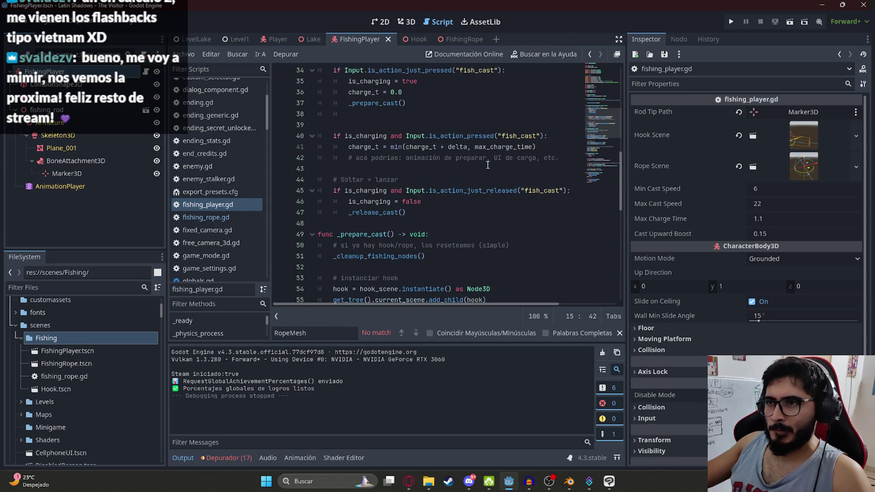
pyautogui.click(412, 245)
pyautogui.write('fishing_rod_animation_player.play(')
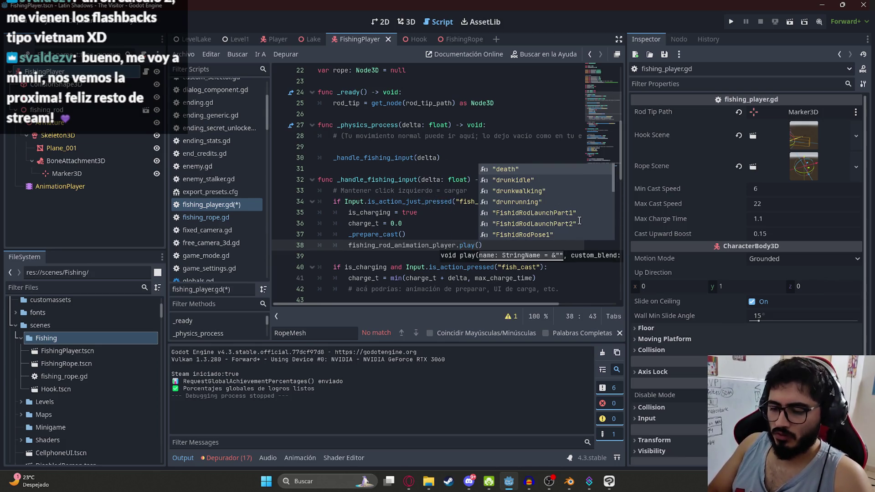
pyautogui.press('Down')
pyautogui.press('Down')
pyautogui.press('Down')
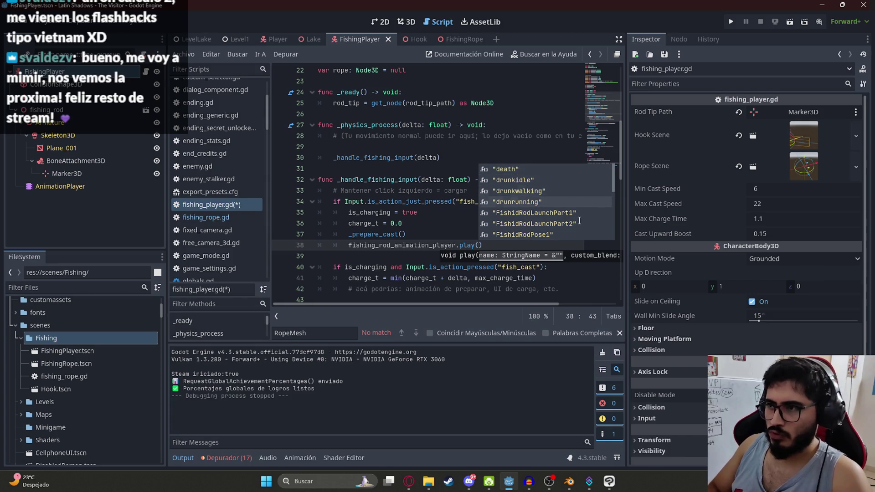
pyautogui.press('Return')
pyautogui.hotkey('ctrl', 's')
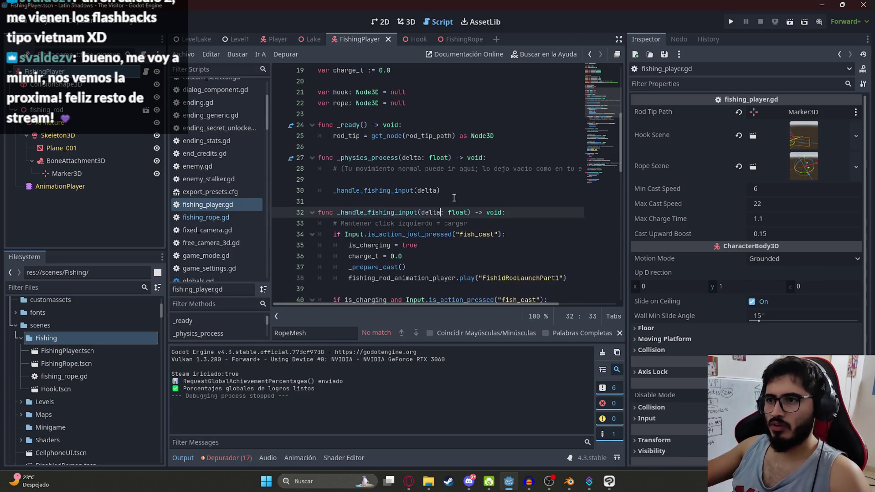
# - Copy the play line below _release_cast() and change it to FishidRodLaunchPart2
pyautogui.scroll(-2, 579, 246)
pyautogui.moveTo(575, 213); pyautogui.dragTo(348, 213)
pyautogui.hotkey('ctrl', 'c')
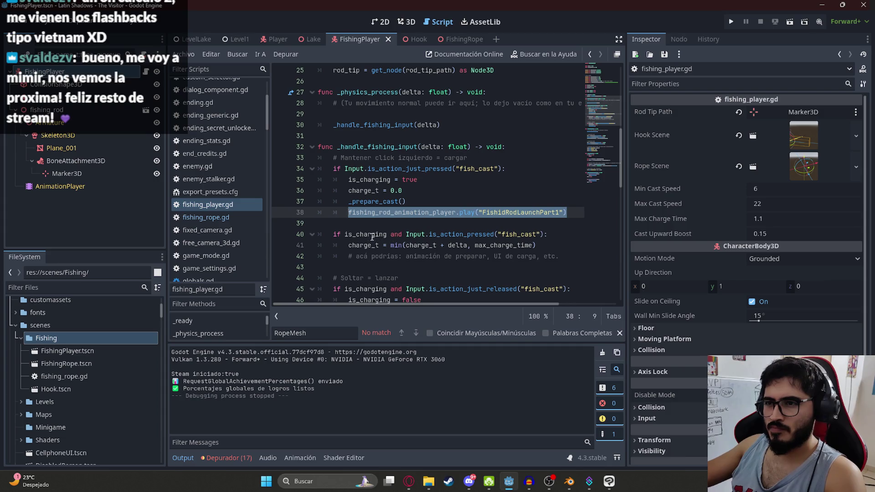
pyautogui.scroll(-3, 403, 242)
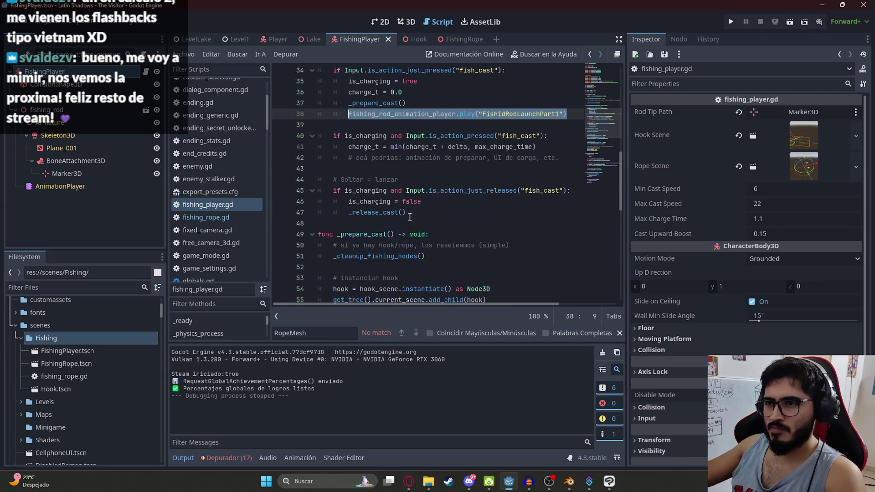
pyautogui.click(422, 211)
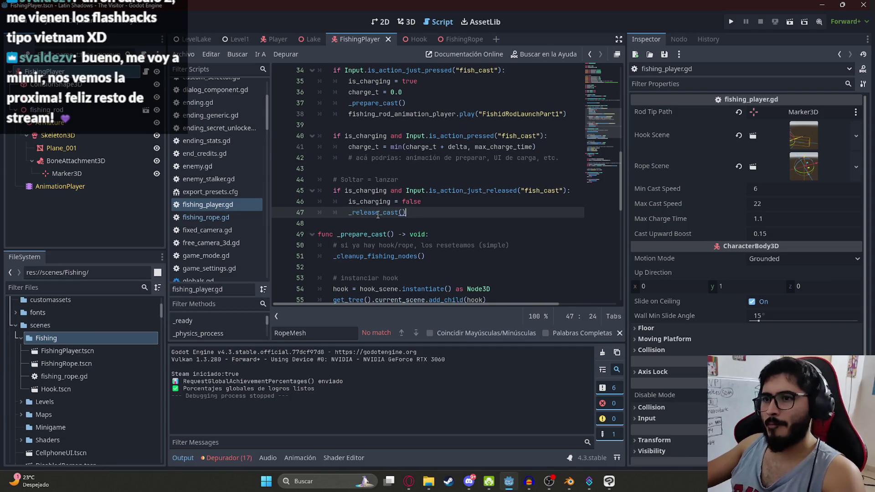
pyautogui.press('Return')
pyautogui.hotkey('ctrl', 'v')
pyautogui.click(560, 224)
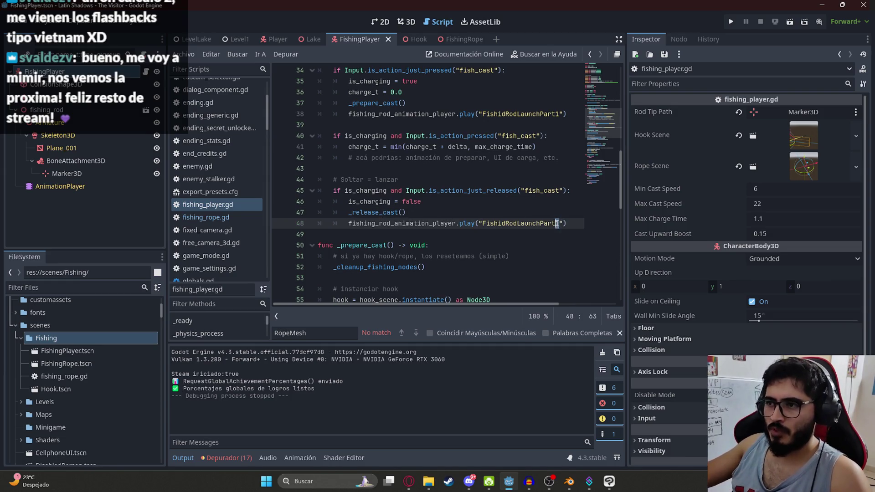
pyautogui.press('BackSpace')
pyautogui.write('2')
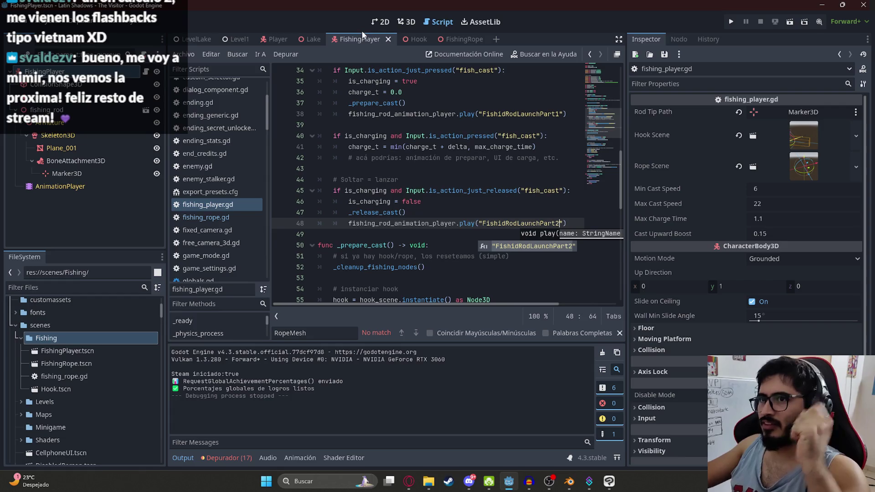
# - Run the scene with F5 to test the launch animations
pyautogui.rightClick(361, 39)
pyautogui.click(431, 105)
pyautogui.rightClick(418, 248)
pyautogui.press('Escape')
pyautogui.press('F5')
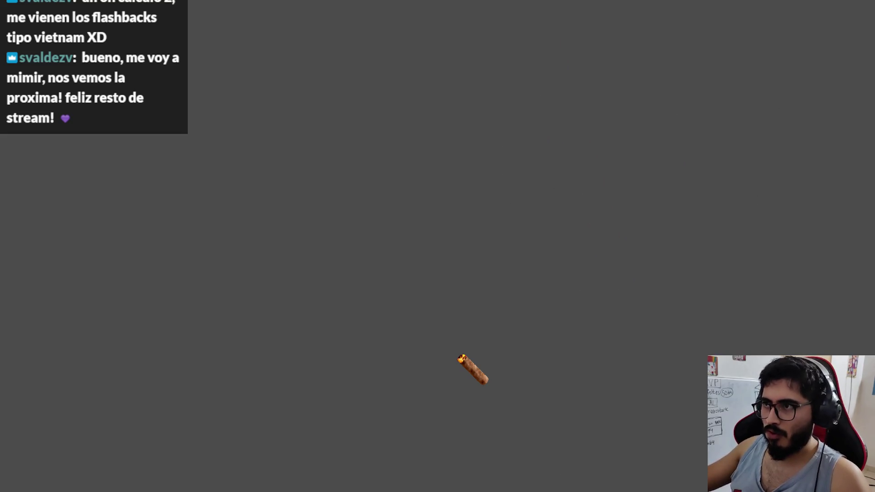
# - Stop the test run with F8 after trying the rod launch animations
pyautogui.press('F8')
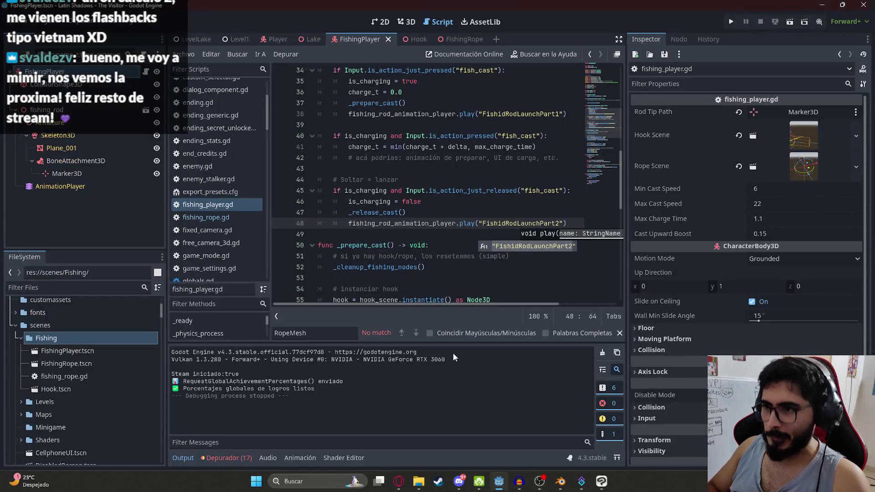
# - Review the _release_cast() and _prepare_cast code in fishing_player.gd
pyautogui.click(477, 206)
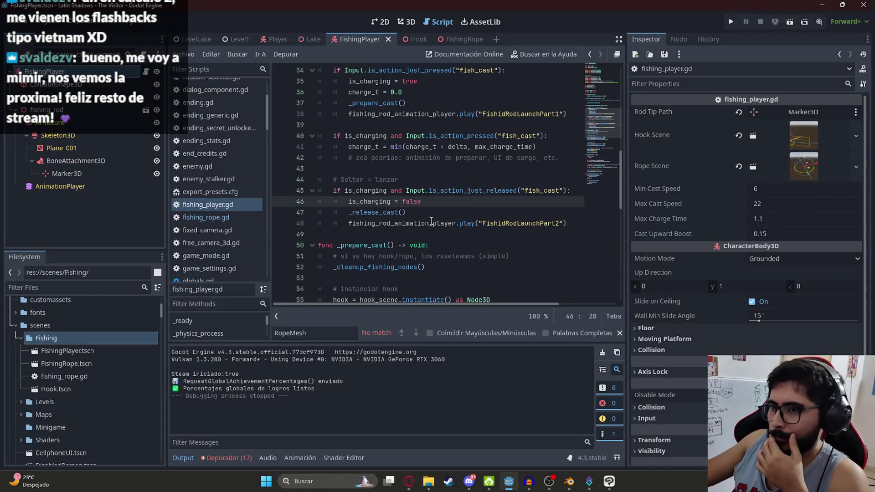
pyautogui.click(376, 216)
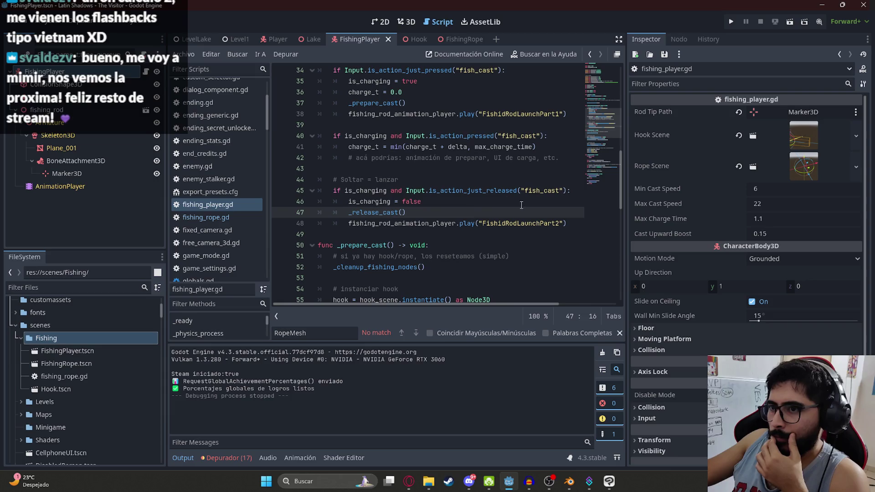
pyautogui.scroll(-10, 588, 170)
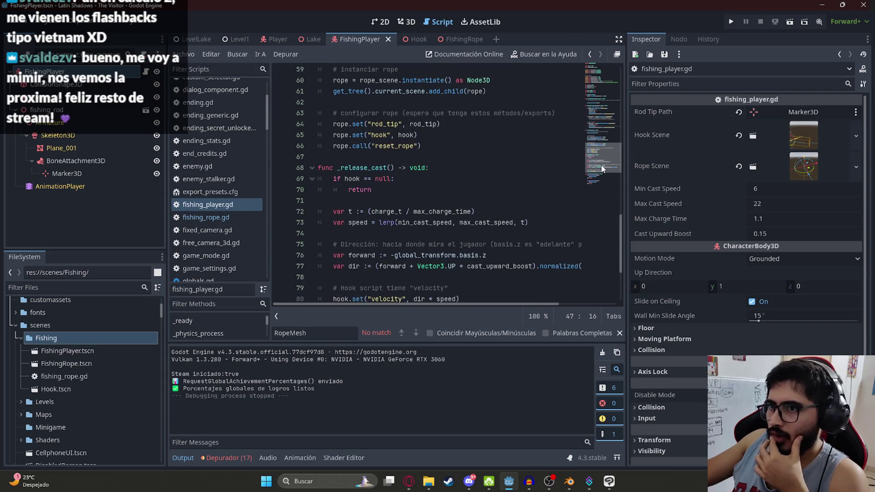
pyautogui.scroll(6, 601, 171)
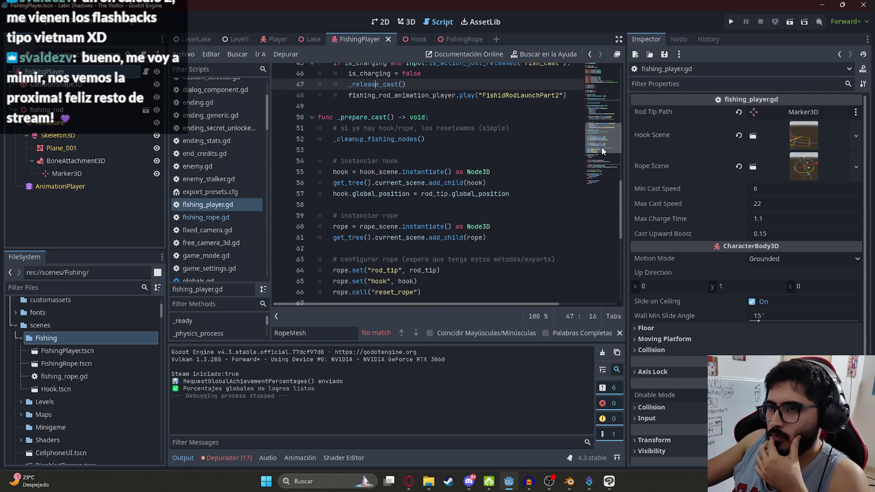
pyautogui.scroll(1, 602, 149)
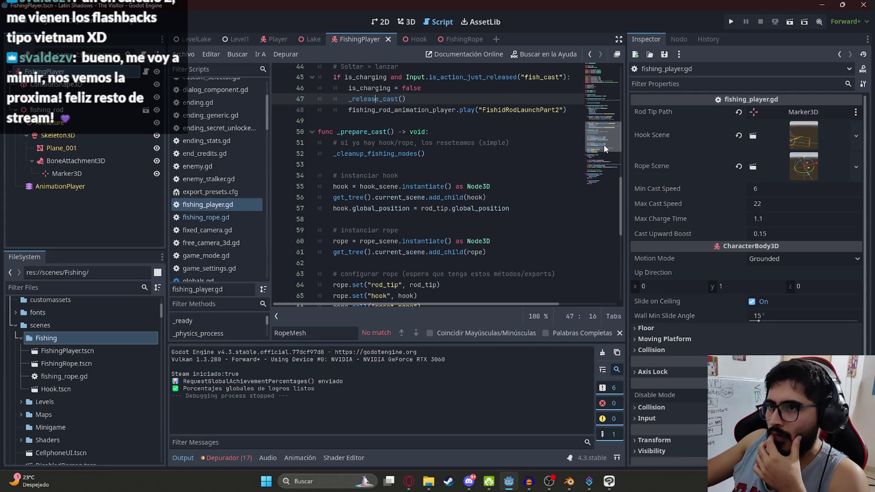
pyautogui.click(387, 131)
pyautogui.scroll(6, 455, 171)
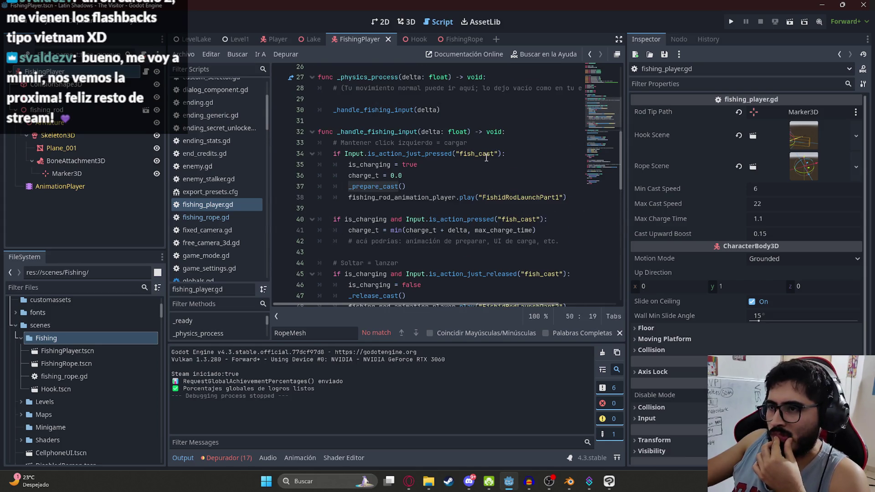
pyautogui.scroll(-4, 472, 174)
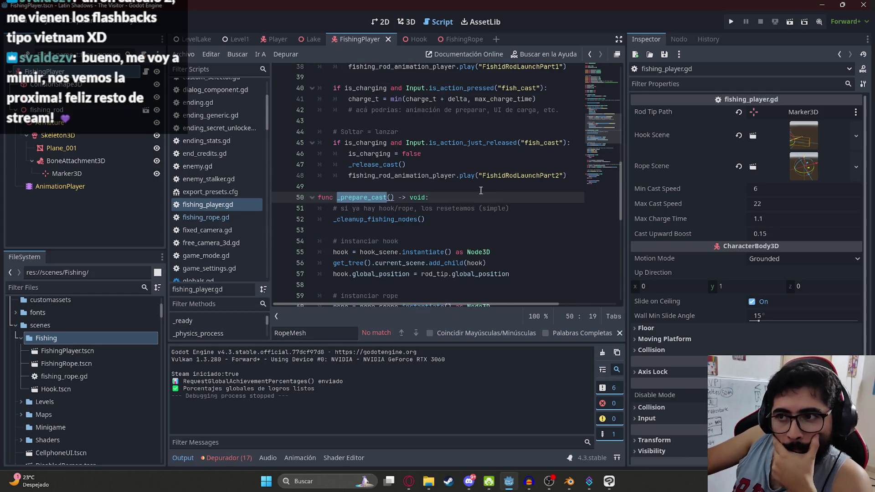
pyautogui.scroll(-2, 421, 207)
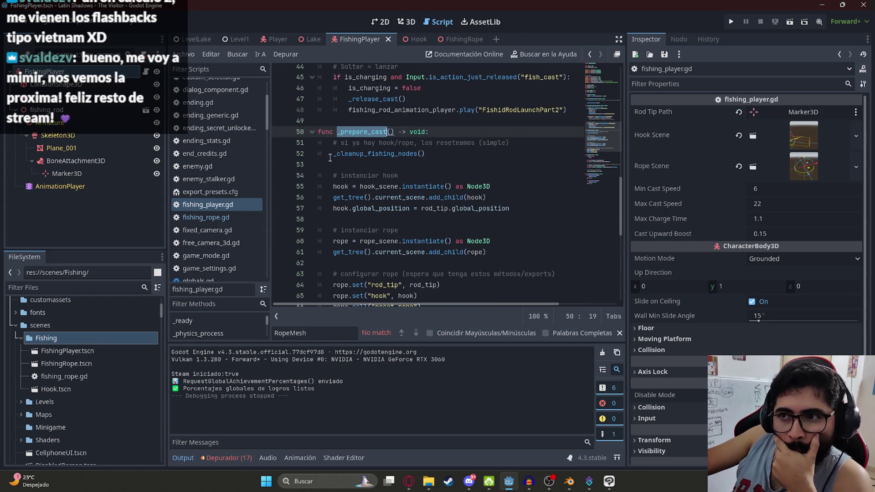
# - Inspect the _cleanup_fishing_nodes call and cast speed calculation, then switch to ChatGPT
pyautogui.doubleClick(365, 154)
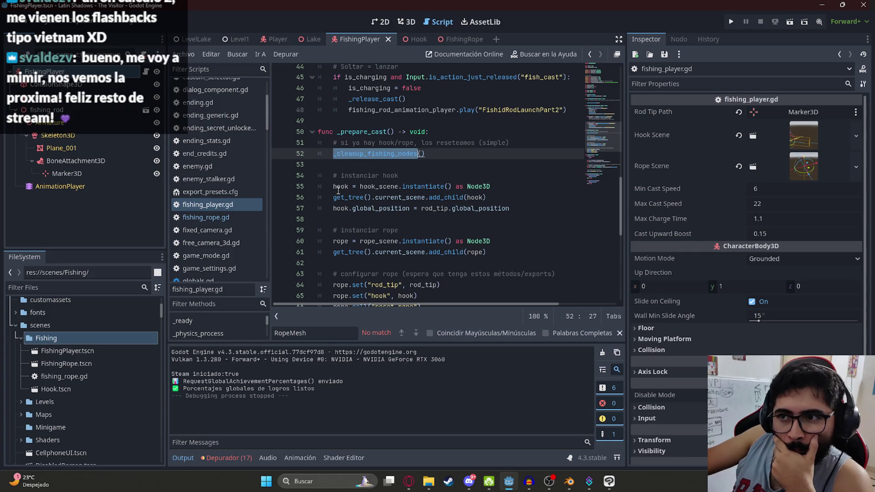
pyautogui.scroll(-6, 338, 191)
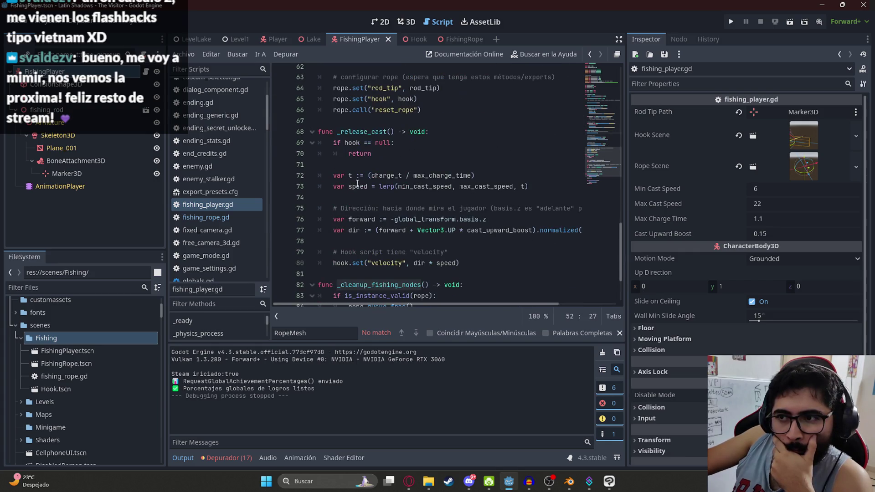
pyautogui.scroll(-3, 432, 171)
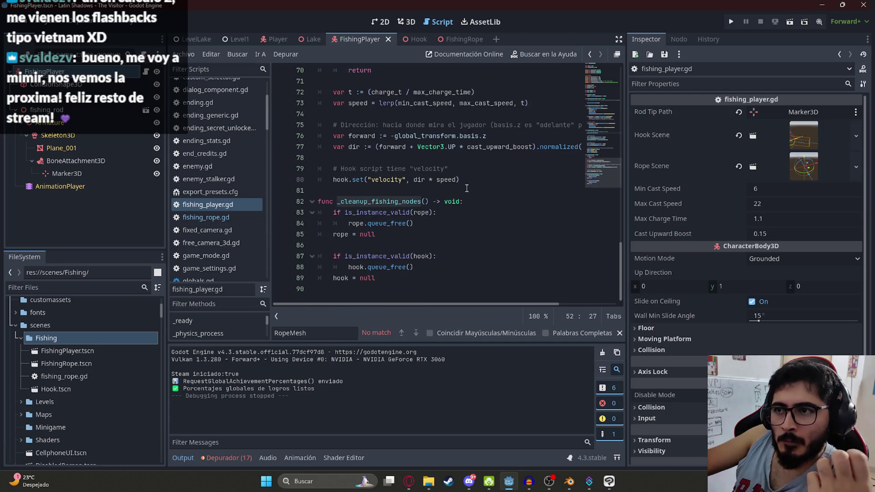
pyautogui.scroll(5, 467, 188)
pyautogui.click(467, 188)
pyautogui.click(409, 481)
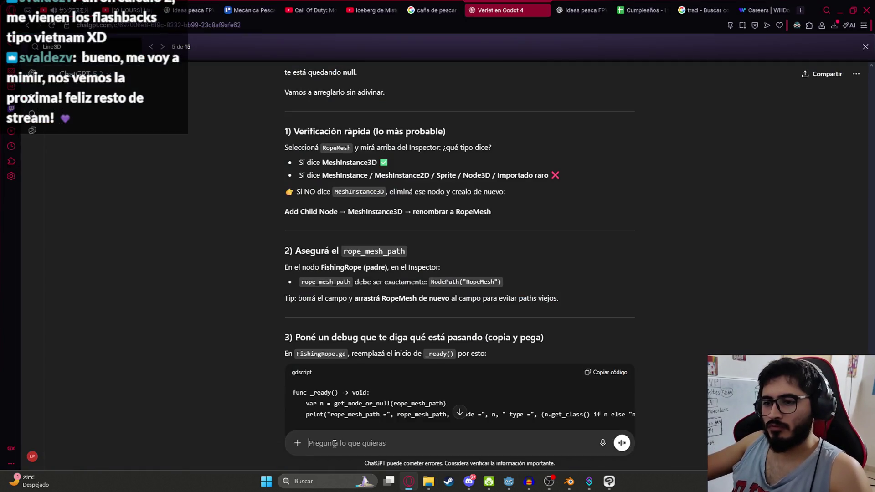
# - Send ChatGPT 'Esta funcionando,' plus the pasted code, asking the line to appear only on cast
pyautogui.write('Esta funcionando, ahora:')
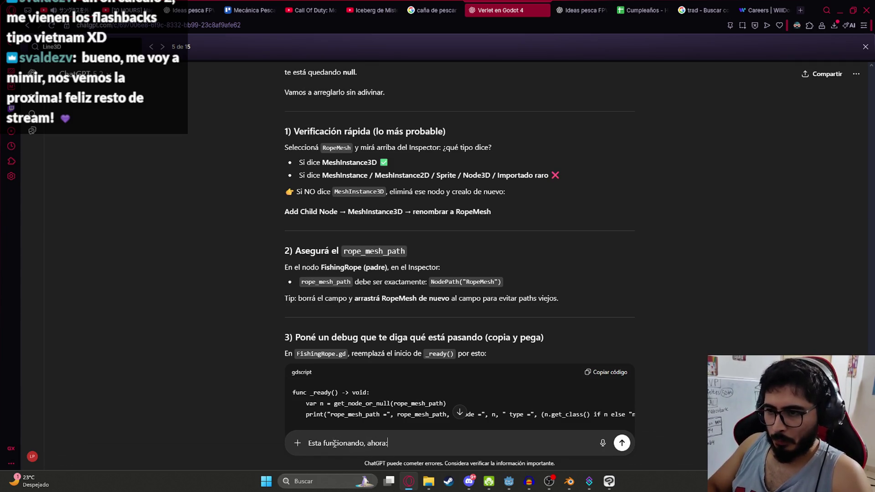
pyautogui.hotkey('shift', 'Return')
pyautogui.hotkey('ctrl', 'v')
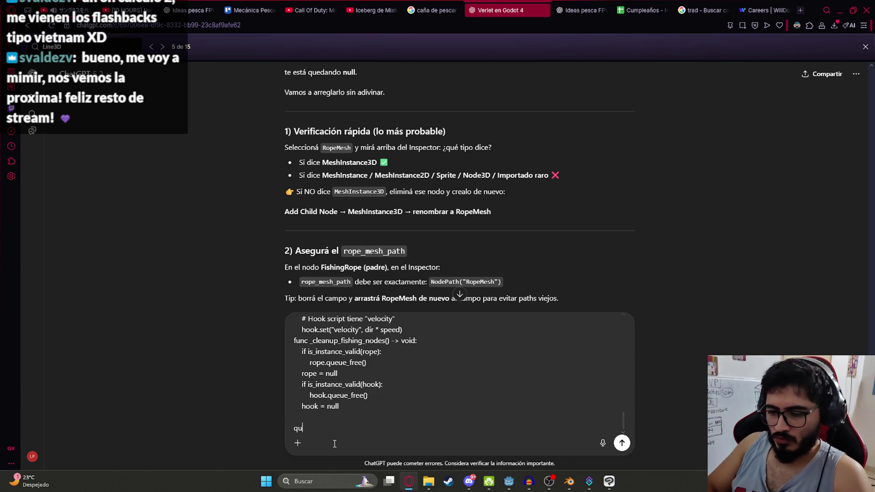
pyautogui.write('que el hilo no se ve')
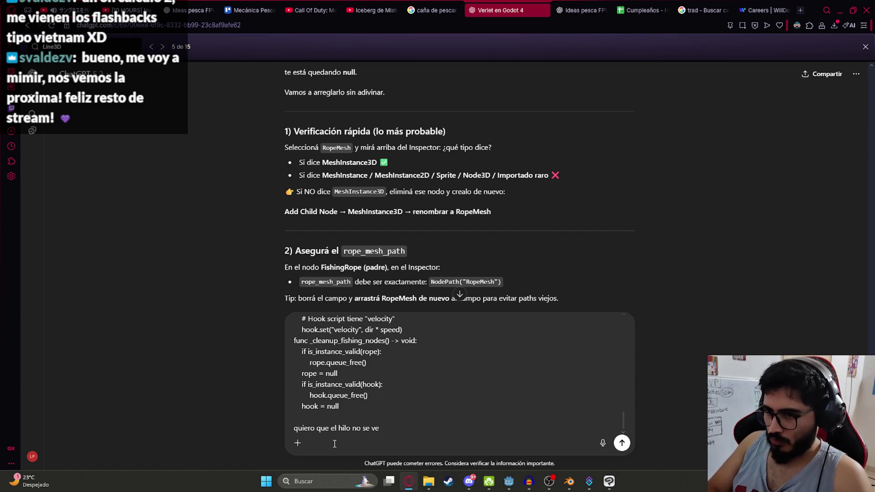
pyautogui.write('piez')
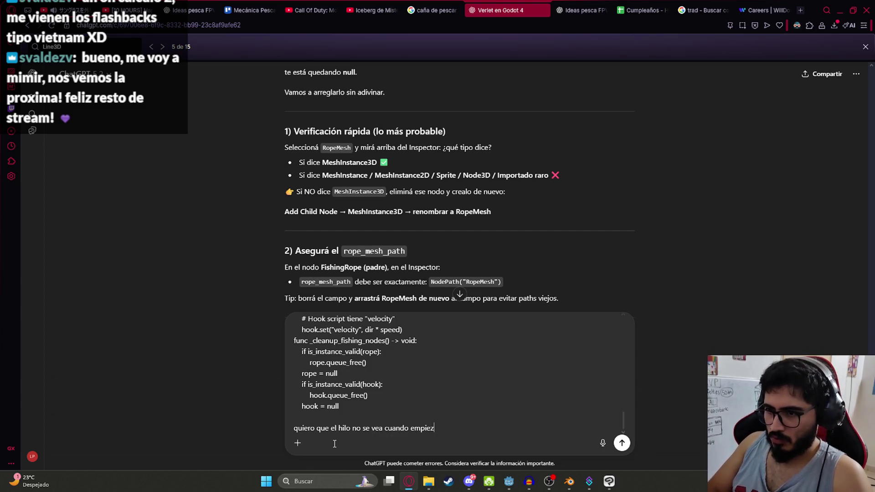
pyautogui.write('argar')
pyautogui.write('uando ')
pyautogui.write('lance')
pyautogui.press('Return')
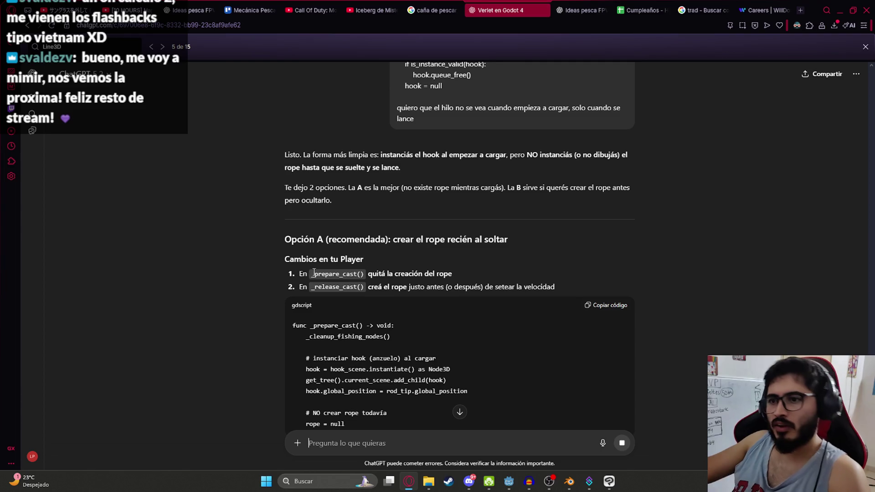
# - Back in Godot, search fishing_player.gd for _prepare_cast
pyautogui.hotkey('alt', 'Tab')
pyautogui.hotkey('ctrl', 'f')
pyautogui.write('_prepare_cast')
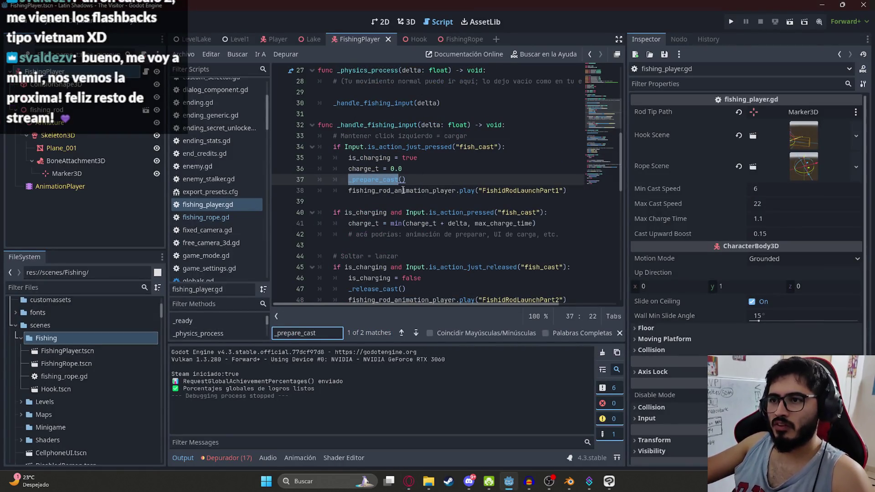
# - Replace _prepare_cast with ChatGPT's hook-only version and save
pyautogui.keyDown('ctrl'); pyautogui.click(372, 180); pyautogui.keyUp('ctrl')
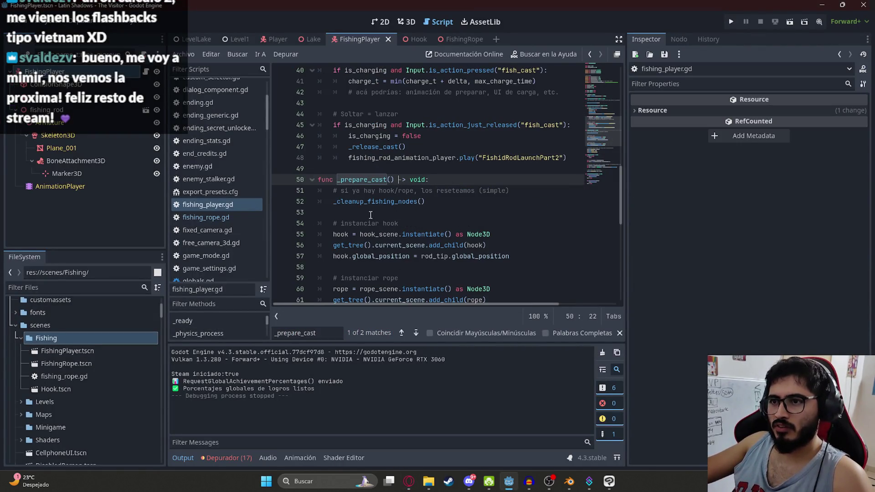
pyautogui.scroll(-3, 371, 215)
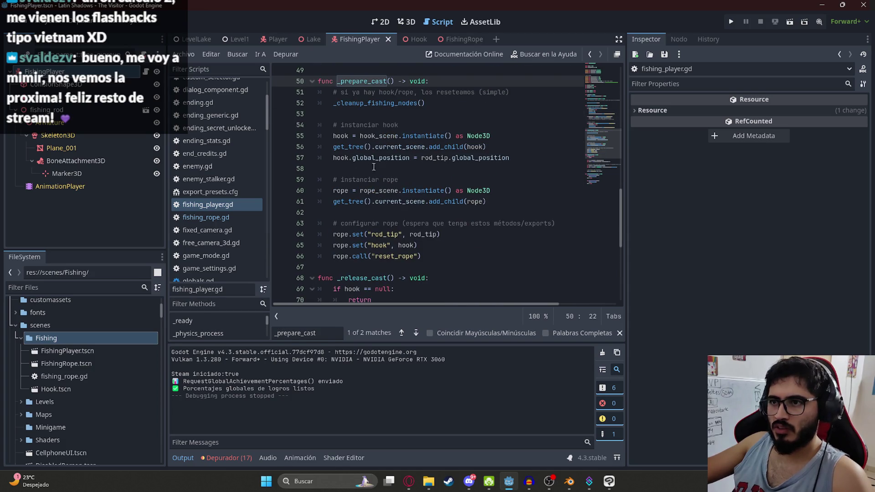
pyautogui.hotkey('alt', 'Tab')
pyautogui.scroll(-3, 423, 321)
pyautogui.click(606, 123)
pyautogui.hotkey('alt', 'Tab')
pyautogui.moveTo(431, 260); pyautogui.dragTo(286, 92)
pyautogui.write('_cleanup_fishing_nodes()  \t# instanciar hook (anzuelo) al cargar \thook = hook_scene.instantiate() as Node3D \tget_tree().current_scene.add_child(hook) \thook.global_position = rod_tip.global_position  \t# NO crear rope todavia \trope = null')
pyautogui.hotkey('ctrl', 's')
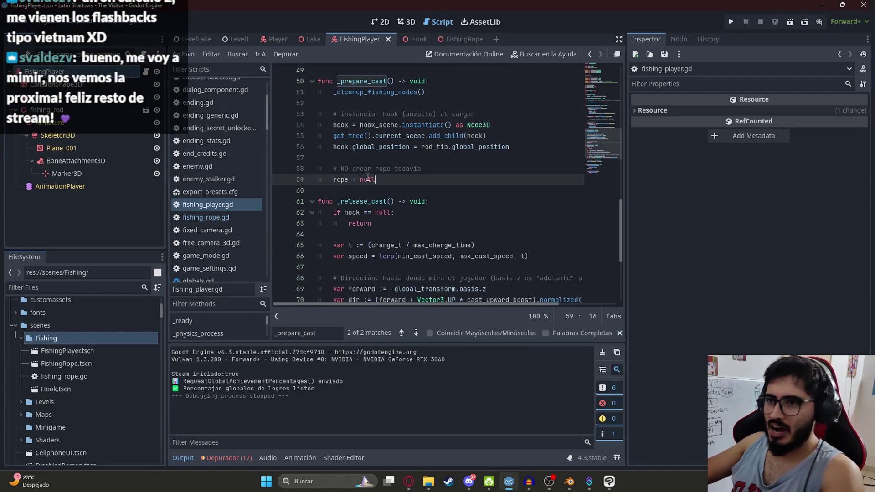
# - Replace _release_cast with ChatGPT's version that creates the rope after setting hook velocity
pyautogui.hotkey('alt', 'Tab')
pyautogui.scroll(-1, 362, 323)
pyautogui.scroll(-2, 527, 207)
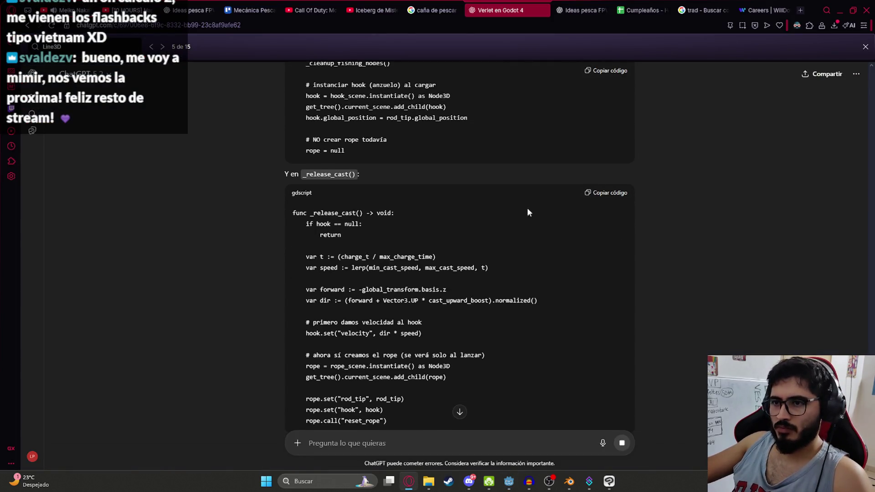
pyautogui.click(611, 193)
pyautogui.scroll(-3, 412, 217)
pyautogui.hotkey('alt', 'Tab')
pyautogui.scroll(-3, 376, 172)
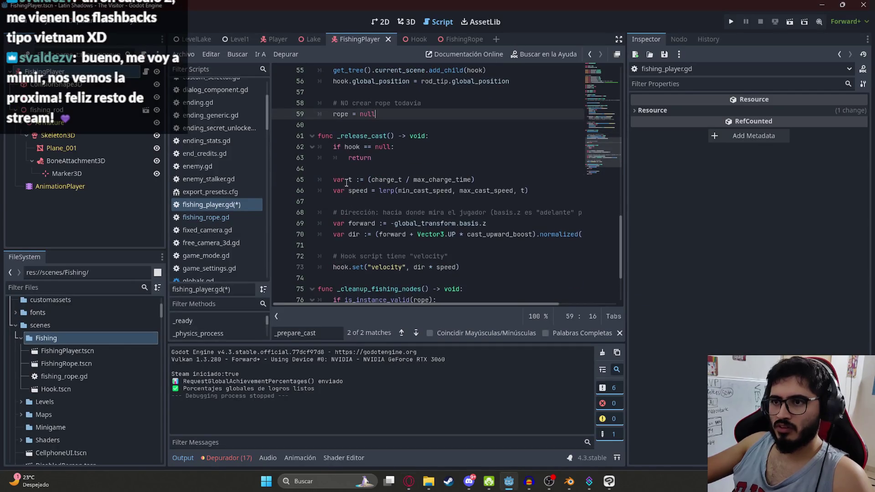
pyautogui.moveTo(461, 235); pyautogui.dragTo(280, 110)
pyautogui.hotkey('ctrl', 'v')
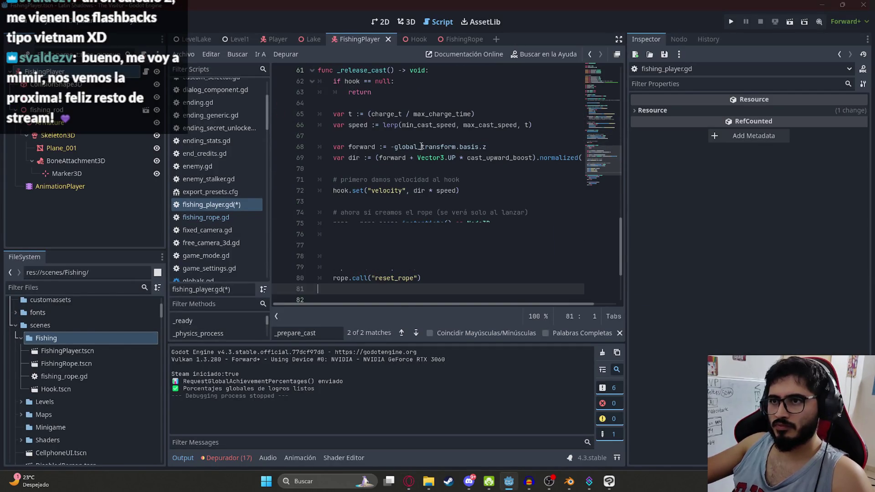
# - Check the Variant-type error on line 66 and read ChatGPT's Option B fix
pyautogui.scroll(-2, 418, 247)
pyautogui.scroll(1, 418, 247)
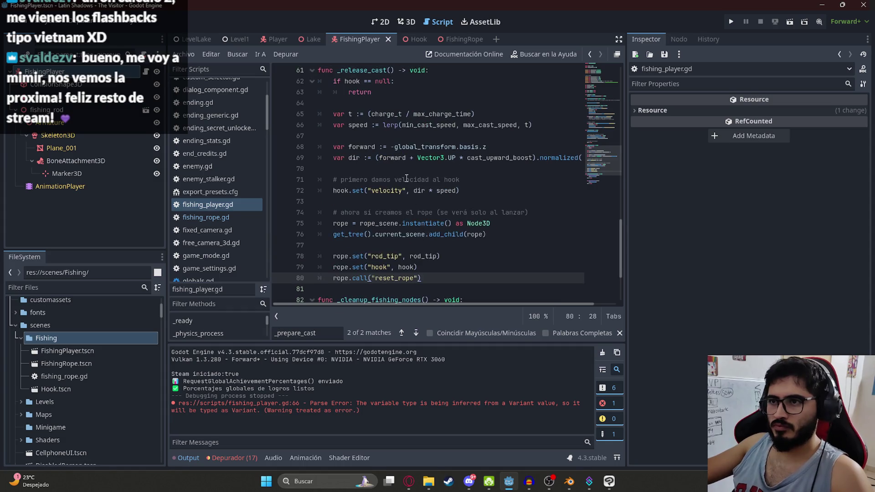
pyautogui.click(416, 102)
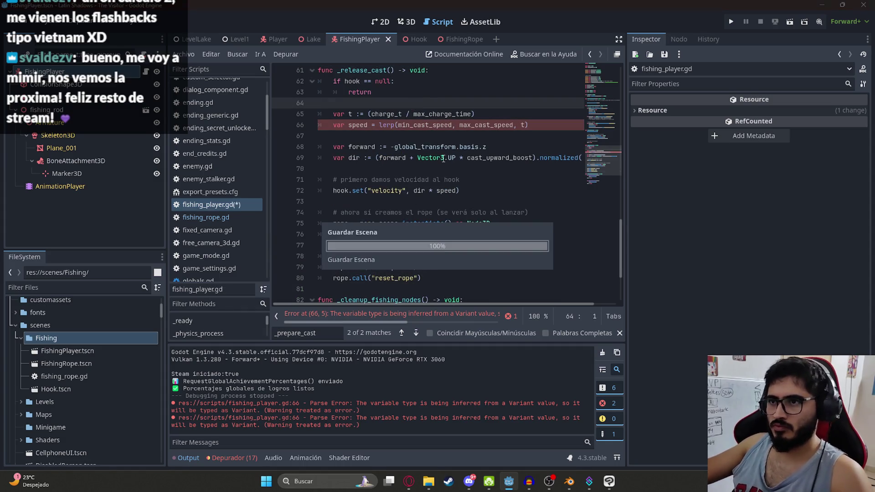
pyautogui.hotkey('alt', 'Tab')
pyautogui.scroll(-3, 390, 249)
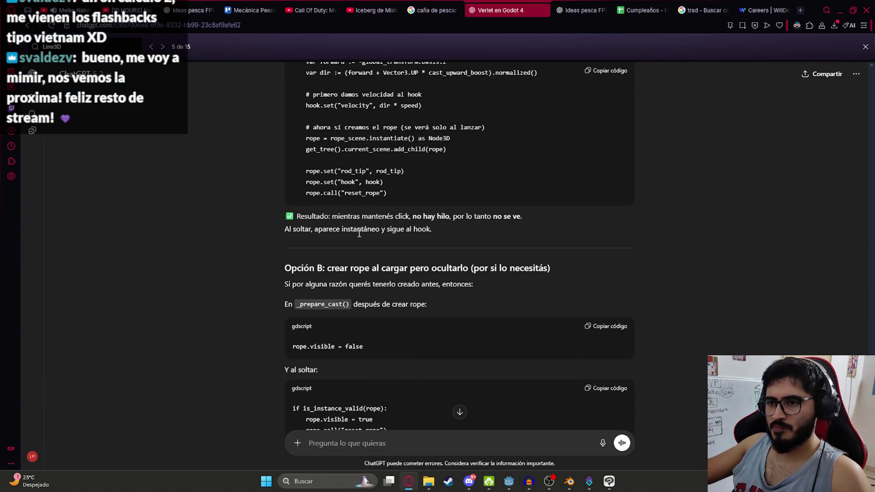
# - Search fishing_player.gd for ChatGPT's rope.visible = false line and confirm there is no match
pyautogui.scroll(-3, 362, 246)
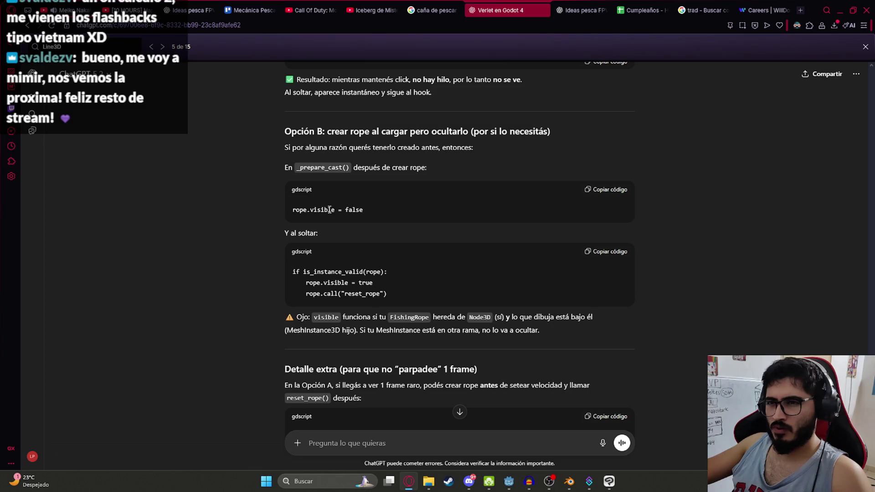
pyautogui.moveTo(378, 209); pyautogui.dragTo(292, 209)
pyautogui.hotkey('ctrl', 'c')
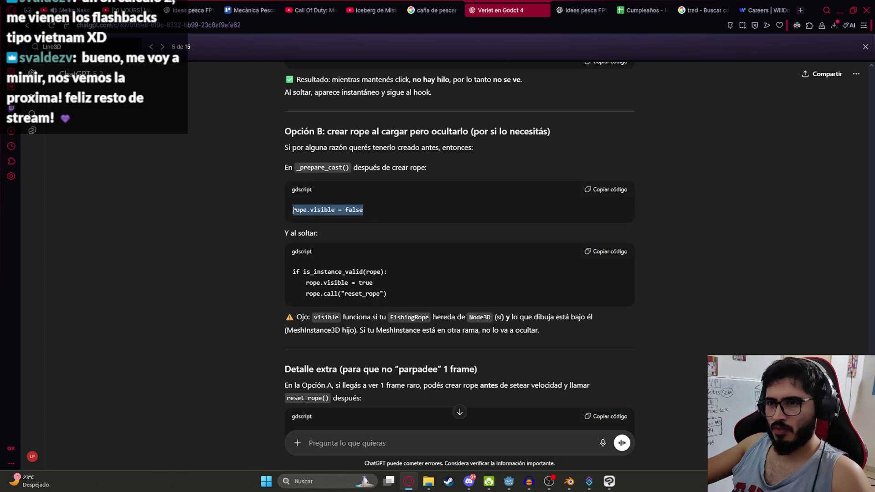
pyautogui.hotkey('alt', 'Tab')
pyautogui.hotkey('ctrl', 'f')
pyautogui.hotkey('ctrl', 'v')
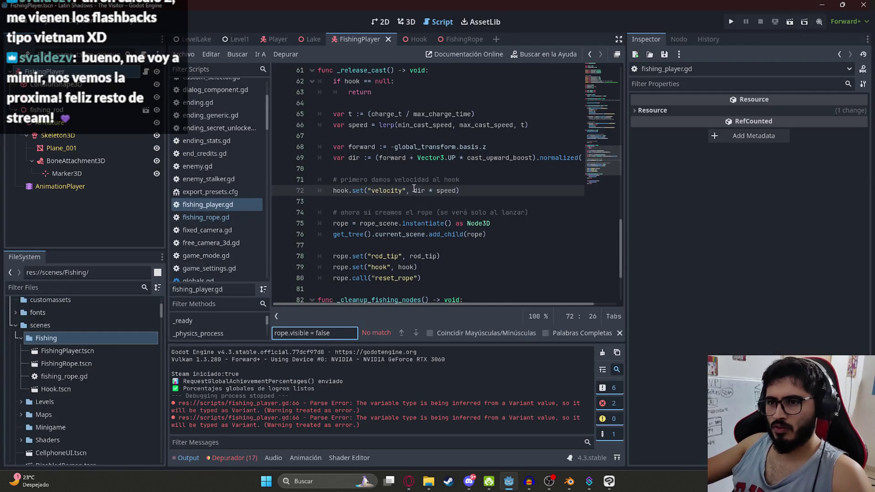
pyautogui.press('Return')
pyautogui.hotkey('alt', 'Tab')
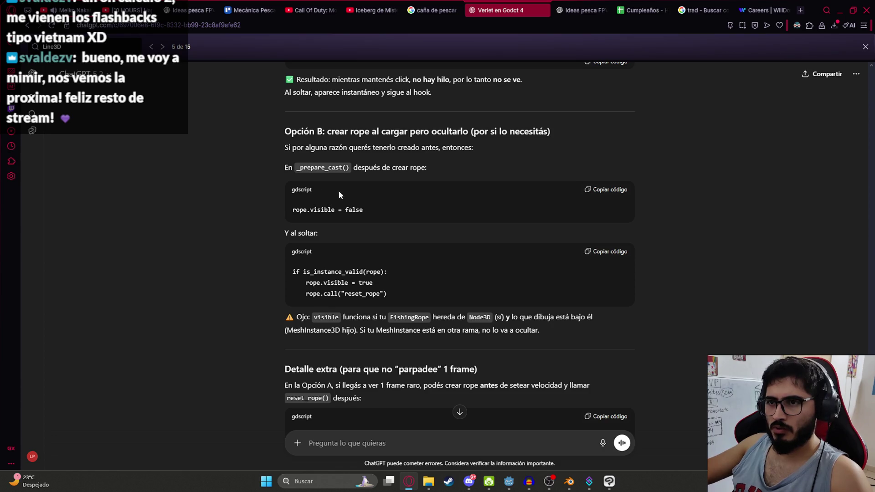
pyautogui.scroll(10, 341, 190)
pyautogui.hotkey('alt', 'Tab')
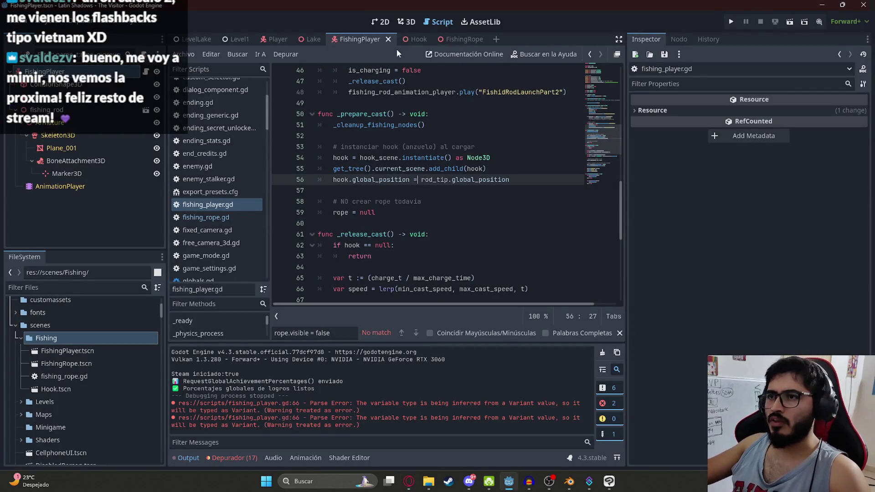
# - Add GameSettings.set_can_show_mouse(false) on a new line in _ready
pyautogui.click(407, 22)
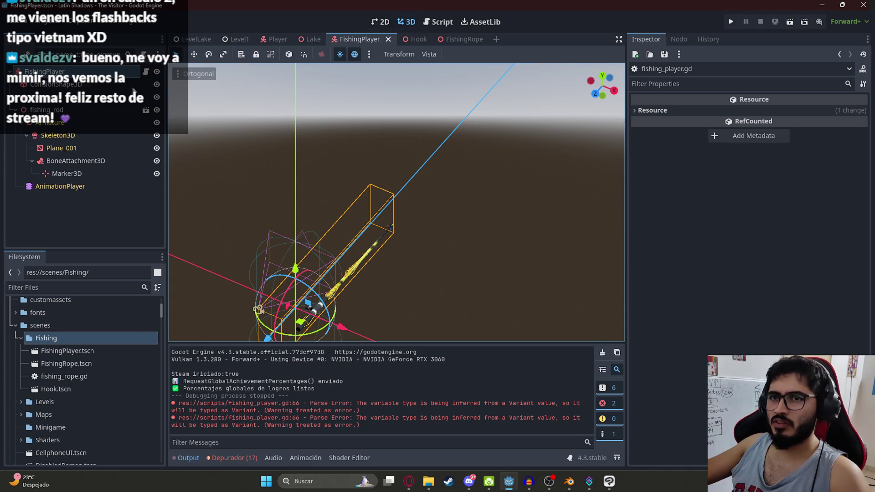
pyautogui.hotkey('ctrl', 'F3')
pyautogui.moveTo(612, 88)
pyautogui.mouseDown()
pyautogui.moveTo(597, 94)
pyautogui.moveTo(595, 109)
pyautogui.mouseUp()
pyautogui.click(511, 117)
pyautogui.press('Return')
pyautogui.write('e')
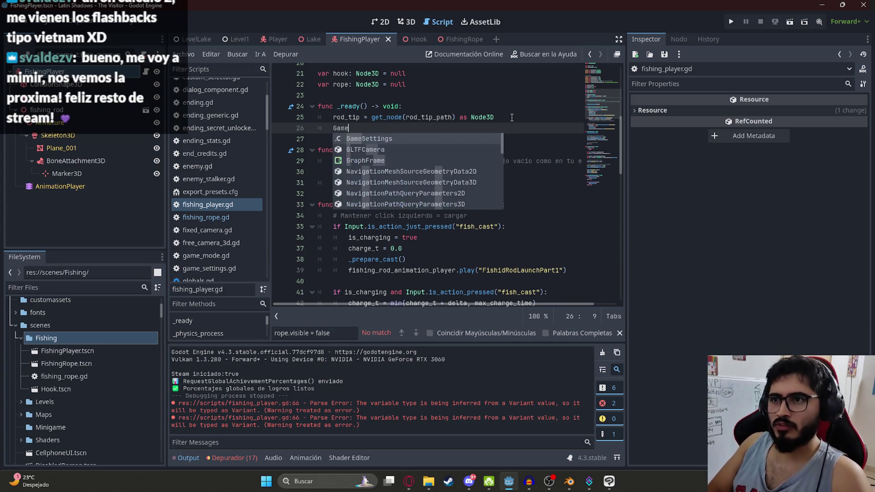
pyautogui.write('Settings.can_show_mouse')
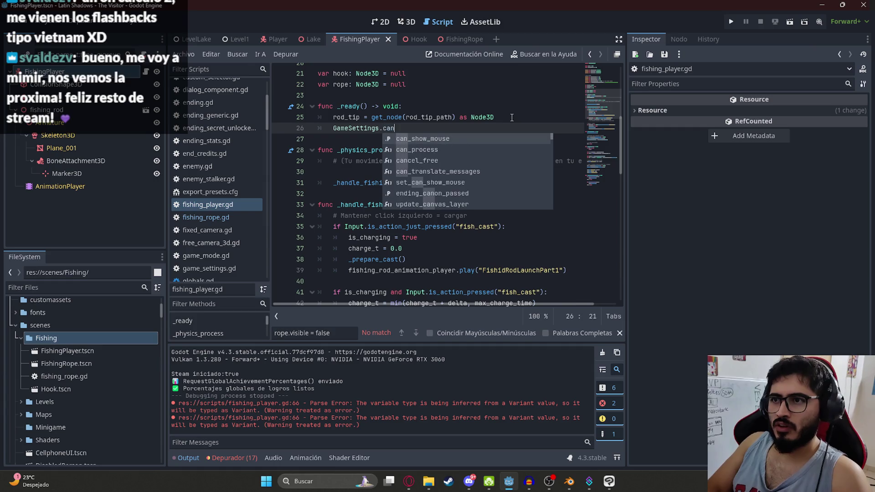
pyautogui.press('Down')
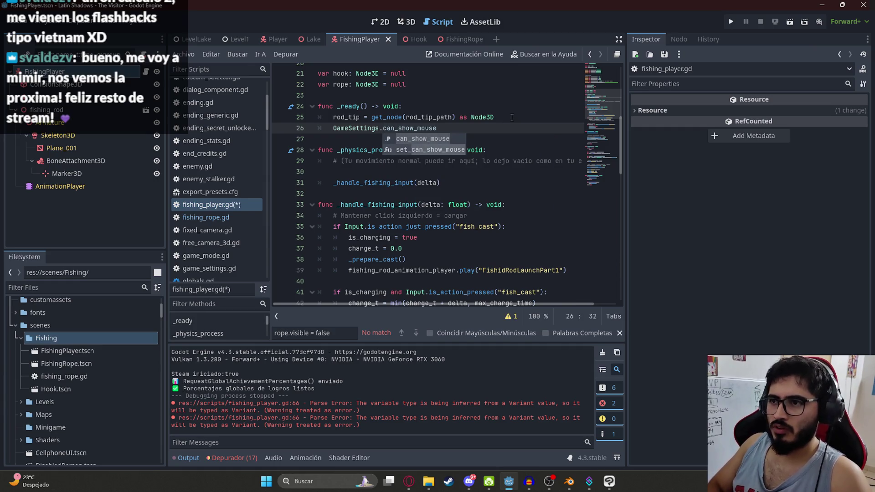
pyautogui.press('Return')
pyautogui.write('false)')
# - Add GameSettings.hide_mouse_manually() below it and save the FishingPlayer script
pyautogui.press('Return')
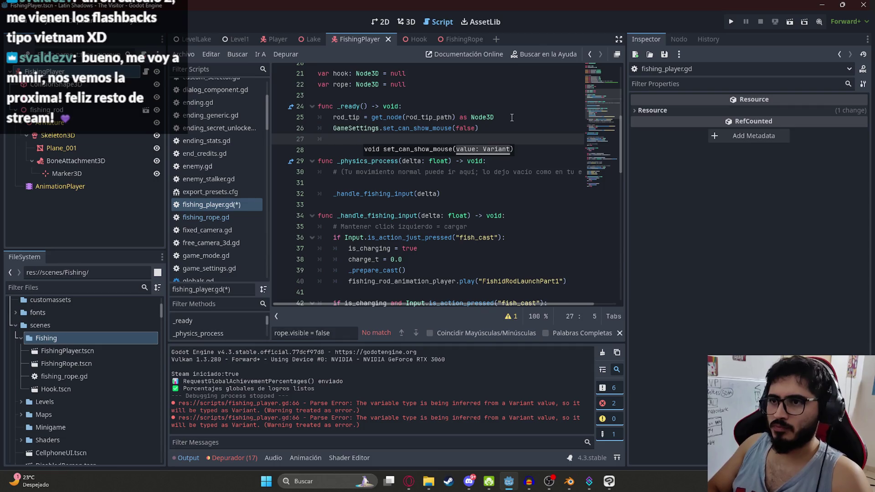
pyautogui.write('GameSettings.')
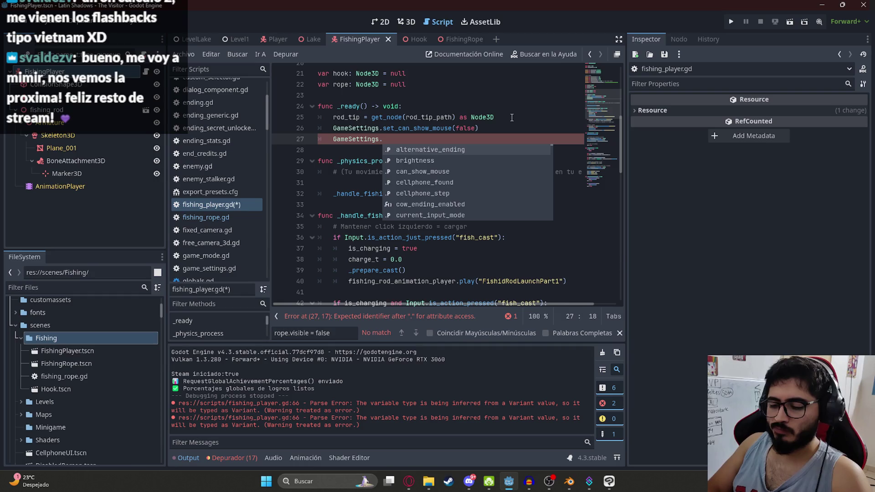
pyautogui.write('hide')
pyautogui.press('Return')
pyautogui.rightClick(353, 34)
pyautogui.click(414, 100)
# - Run the scene with F6 and watch the fishing rod and line in the game window
pyautogui.press('F6')
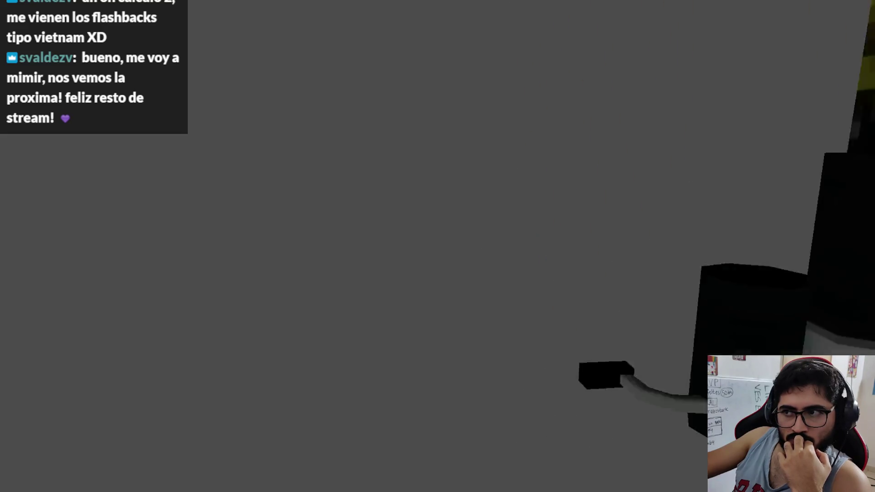
pyautogui.hotkey('alt', 'Tab')
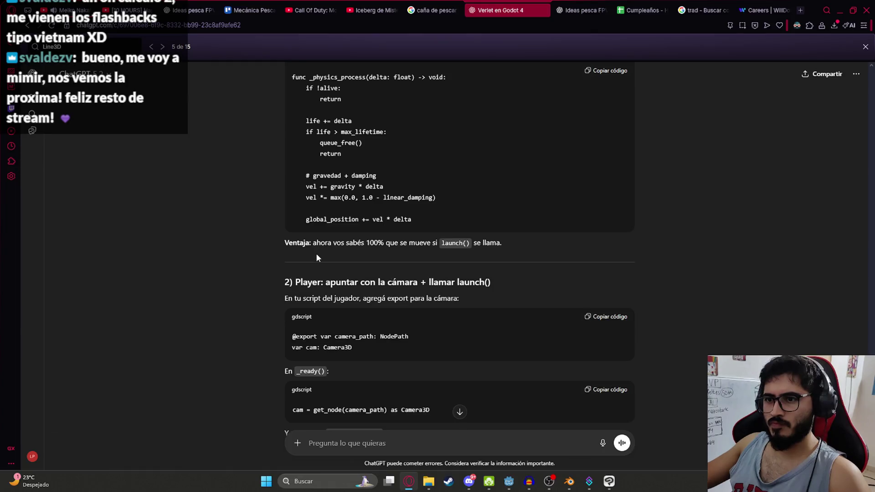
pyautogui.scroll(-2, 329, 302)
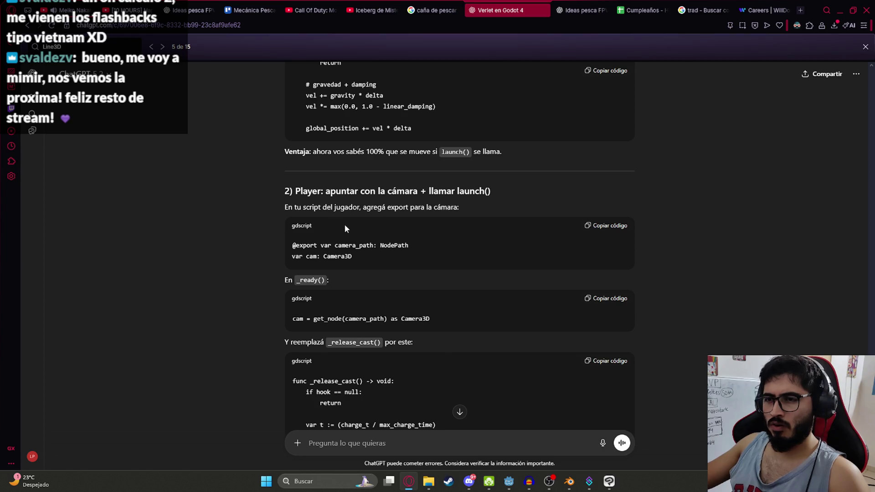
pyautogui.scroll(-2, 307, 271)
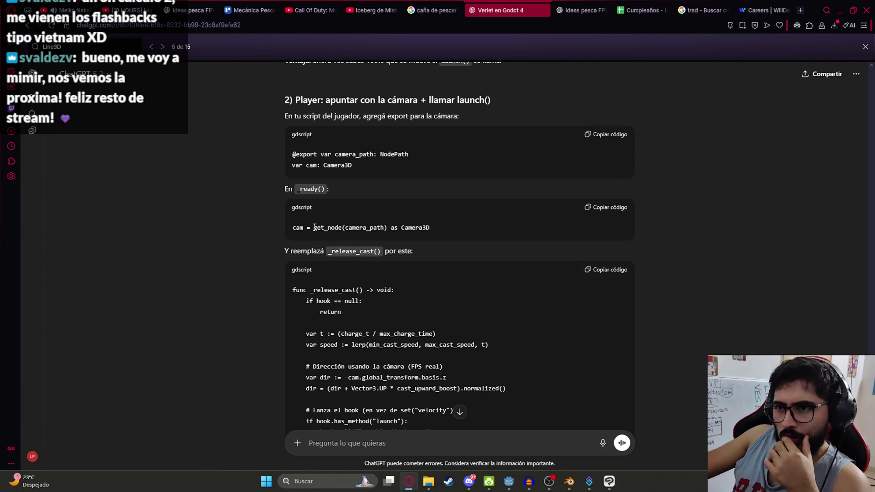
pyautogui.scroll(-2, 315, 227)
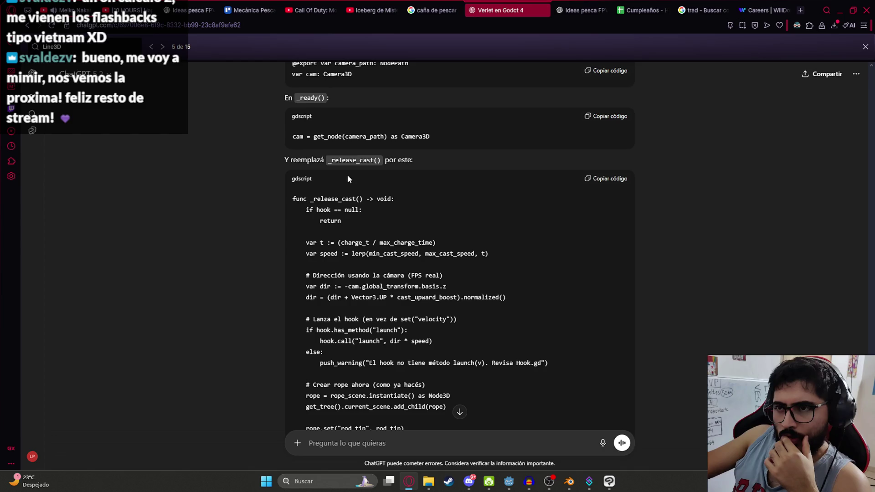
pyautogui.scroll(3, 359, 168)
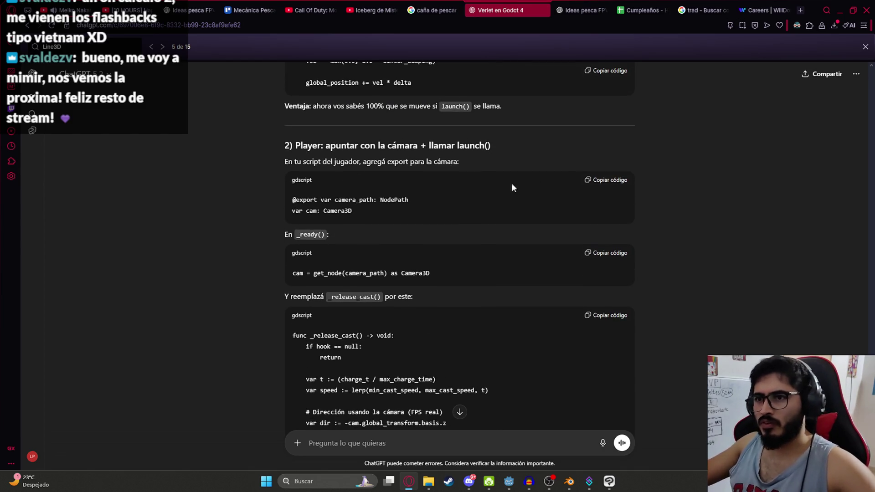
pyautogui.click(621, 184)
pyautogui.hotkey('alt', 'Tab')
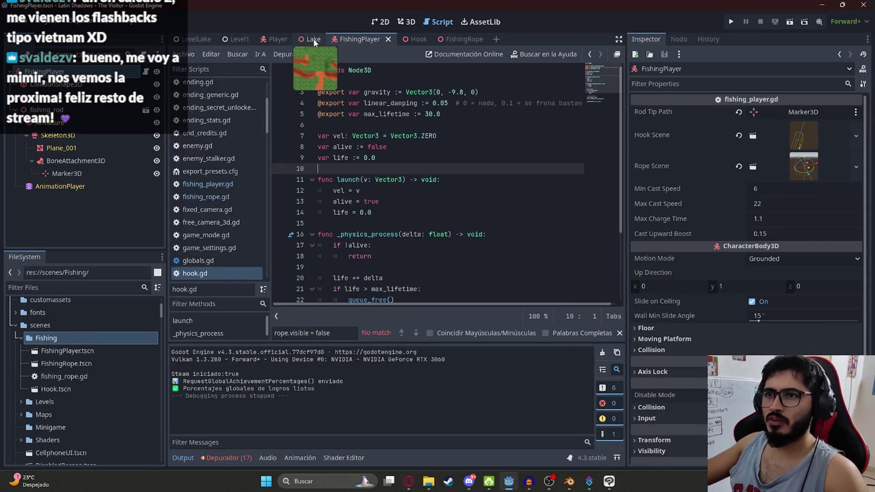
# - Paste the camera_path export and cam: Camera3D declarations after line 15 and save fishing_player.gd
pyautogui.hotkey('alt', 'Left')
pyautogui.hotkey('alt', 'Left')
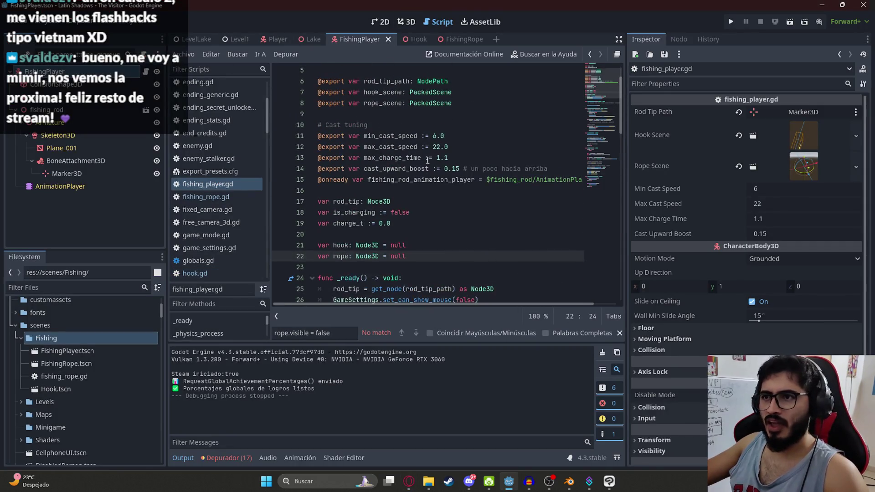
pyautogui.click(412, 190)
pyautogui.press('Return')
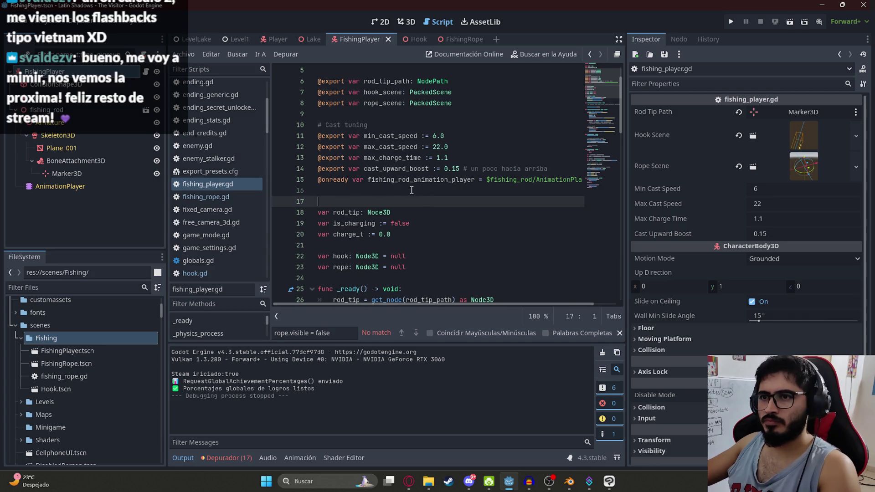
pyautogui.write('@export var camera_path: NodePath var cam: Camera3D')
pyautogui.press('BackSpace')
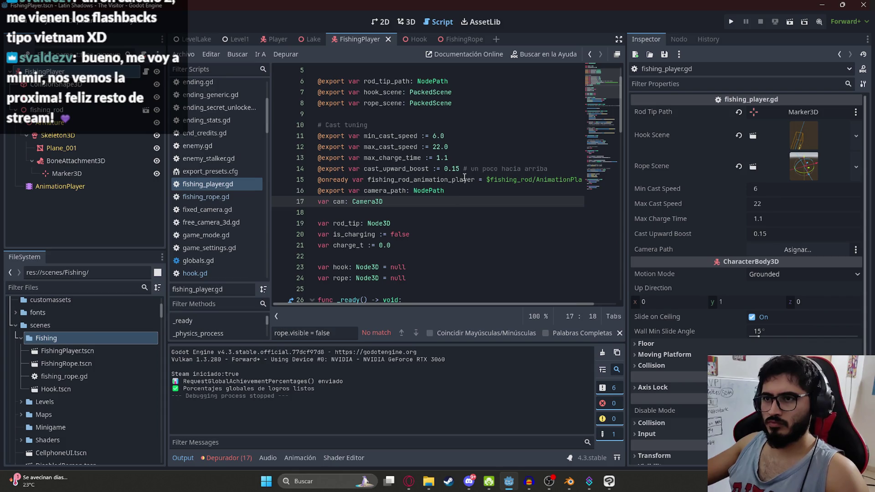
pyautogui.hotkey('alt', 'Tab')
pyautogui.scroll(-3, 342, 222)
pyautogui.moveTo(362, 168); pyautogui.dragTo(346, 141)
pyautogui.hotkey('alt', 'Tab')
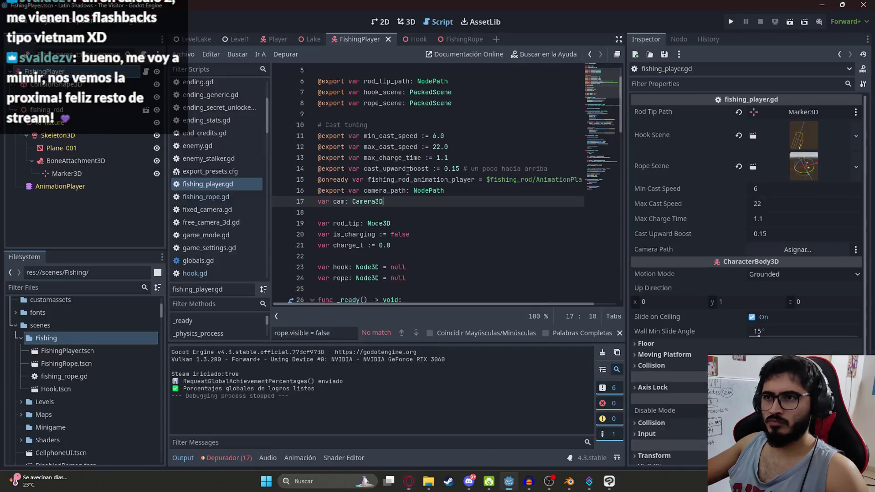
pyautogui.press('Return')
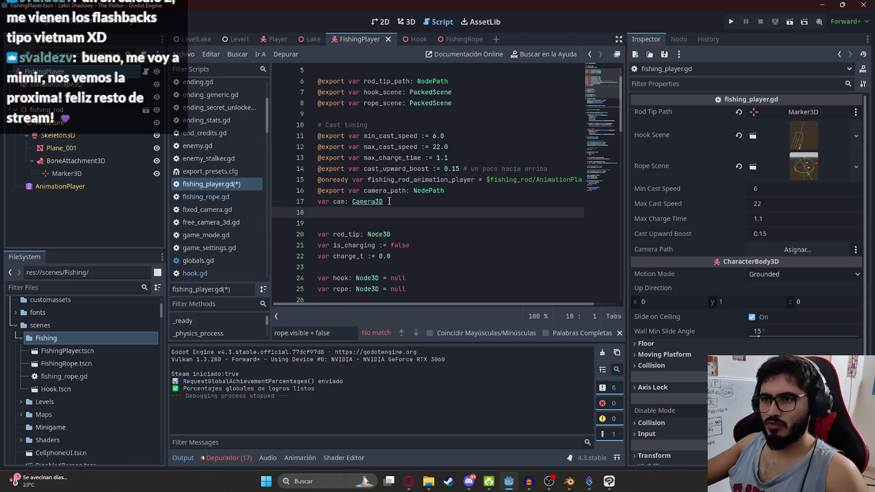
pyautogui.press('BackSpace')
pyautogui.keyDown('ctrl'); pyautogui.scroll(-2, 391, 202); pyautogui.keyUp('ctrl')
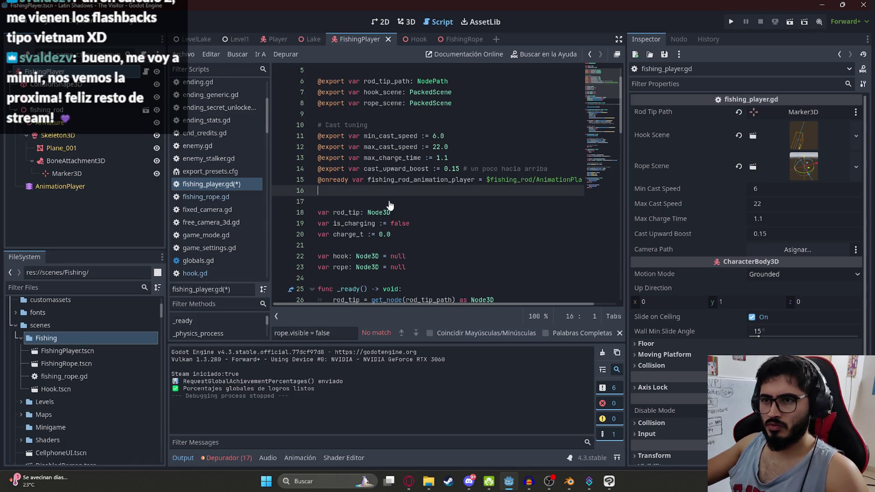
pyautogui.keyDown('ctrl'); pyautogui.scroll(2, 401, 203); pyautogui.keyUp('ctrl')
pyautogui.hotkey('ctrl', 's')
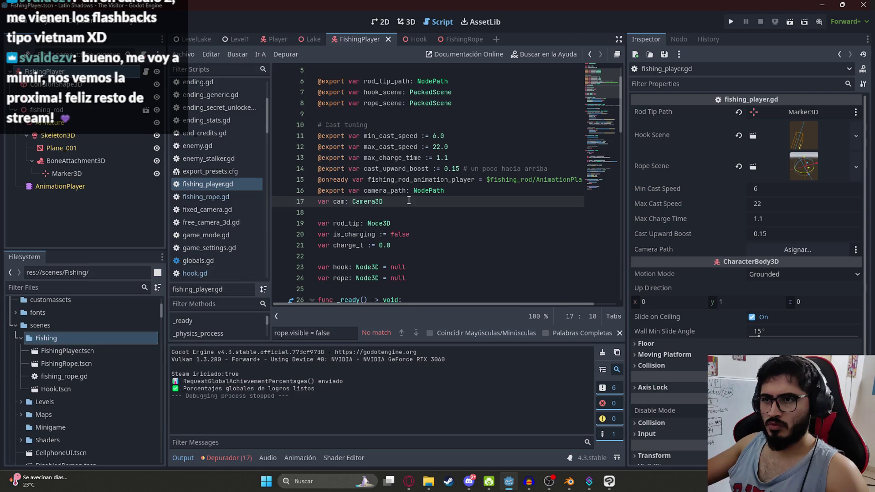
# - Insert the cam = get_node(camera_path) as Camera3D assignment at the top of _ready
pyautogui.scroll(-6, 422, 202)
pyautogui.click(477, 125)
pyautogui.press('Return')
pyautogui.hotkey('ctrl', 'z')
pyautogui.click(438, 103)
pyautogui.press('Return')
pyautogui.write('cam = get_node(camera_path) as Camera3D')
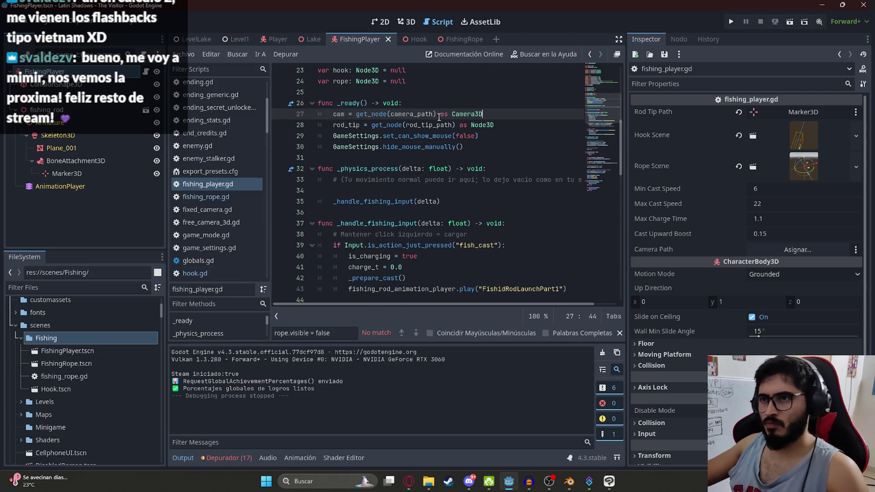
pyautogui.doubleClick(440, 112)
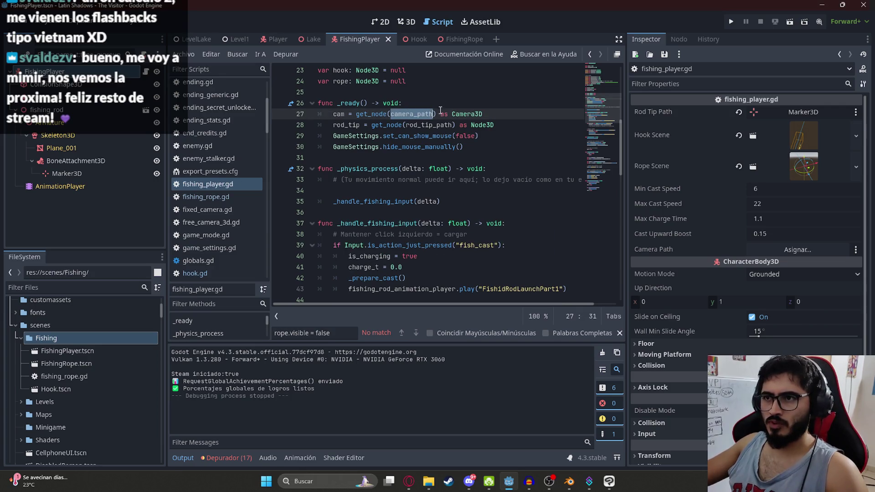
pyautogui.moveTo(505, 109); pyautogui.dragTo(357, 114)
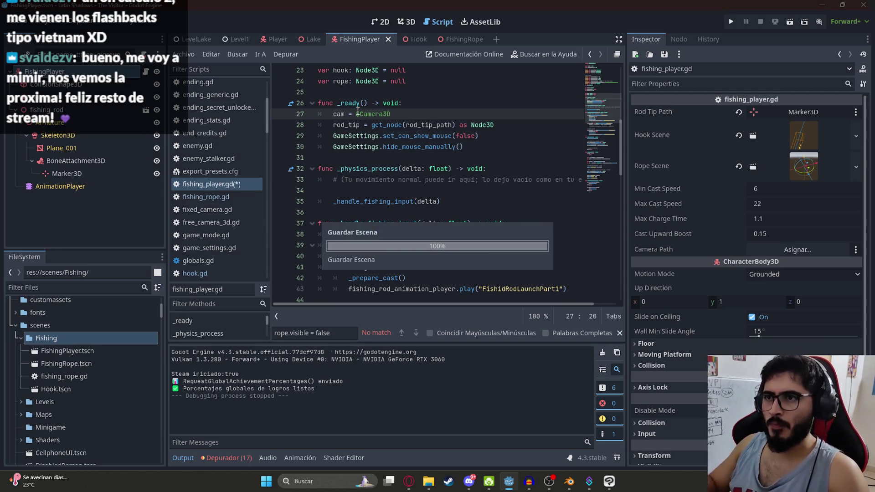
pyautogui.hotkey('alt', 'Tab')
pyautogui.click(385, 223)
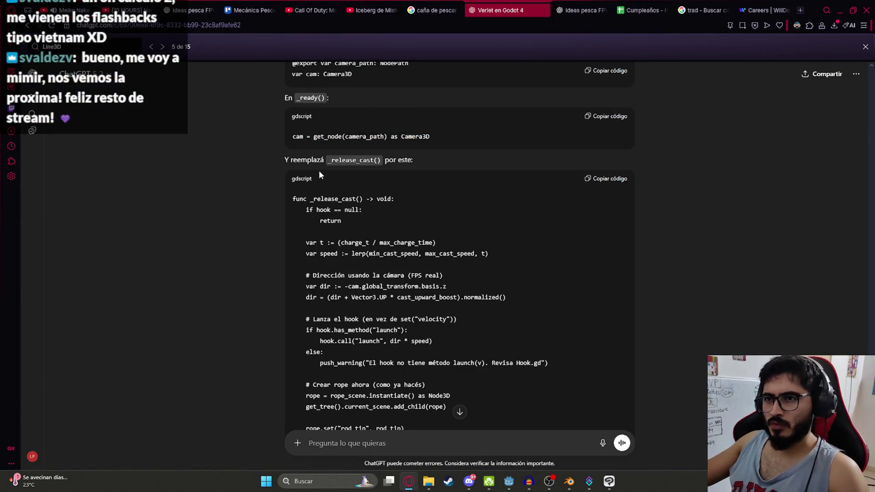
# - Replace the old _release_cast body with ChatGPT's camera-aimed launch version
pyautogui.doubleClick(321, 198)
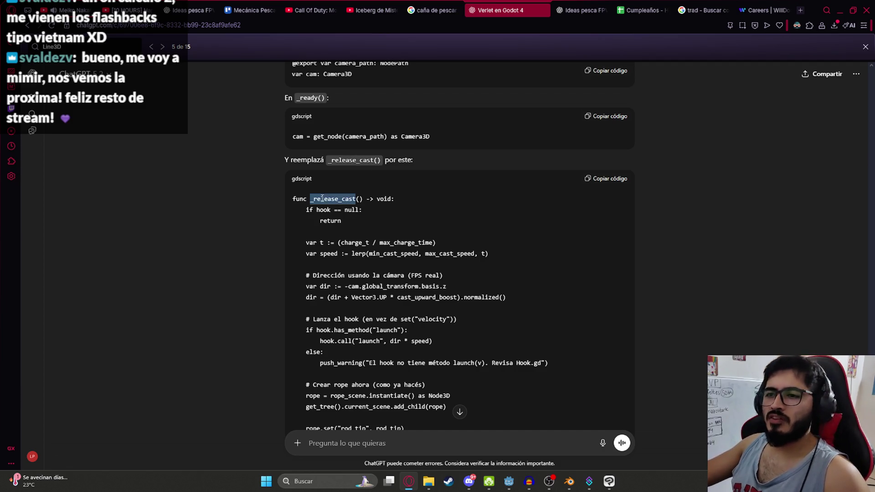
pyautogui.hotkey('ctrl', 'c')
pyautogui.hotkey('alt', 'Tab')
pyautogui.hotkey('ctrl', 'f')
pyautogui.hotkey('ctrl', 'v')
pyautogui.hotkey('alt', 'Tab')
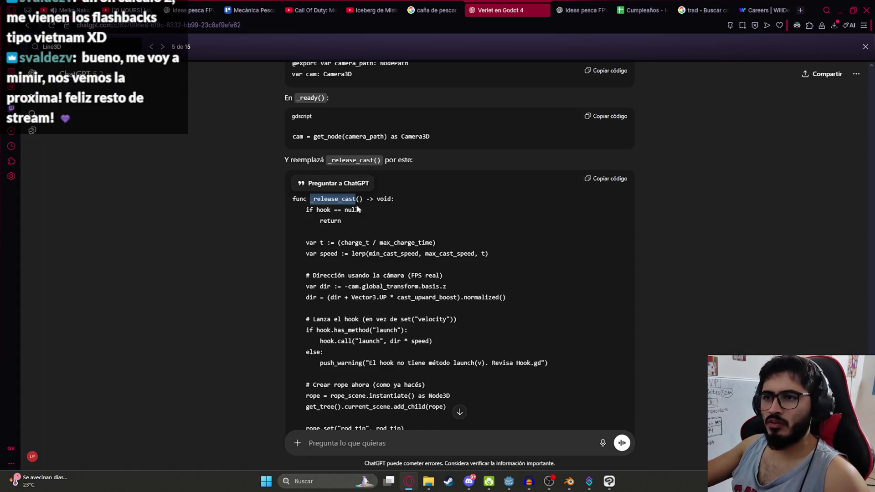
pyautogui.click(587, 183)
pyautogui.hotkey('alt', 'Tab')
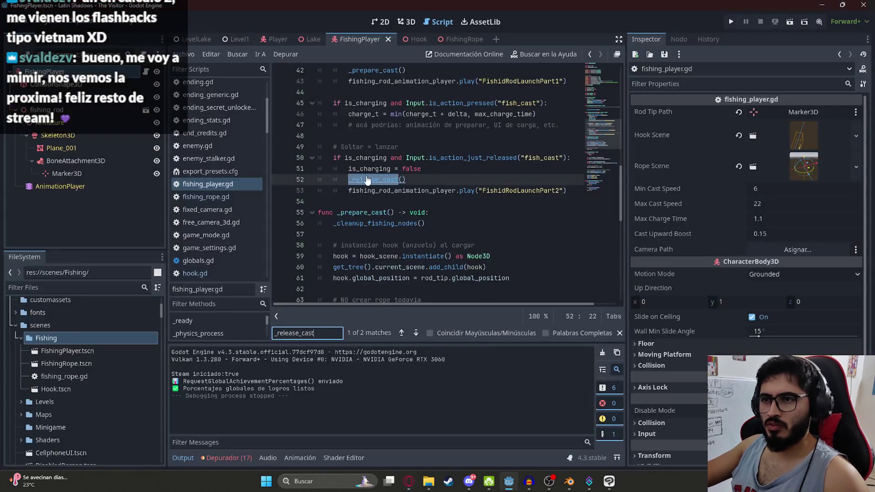
pyautogui.press('Return')
pyautogui.scroll(-5, 434, 212)
pyautogui.moveTo(435, 223)
pyautogui.mouseDown()
pyautogui.moveTo(346, 173)
pyautogui.moveTo(263, 90)
pyautogui.mouseUp()
pyautogui.hotkey('ctrl', 'v')
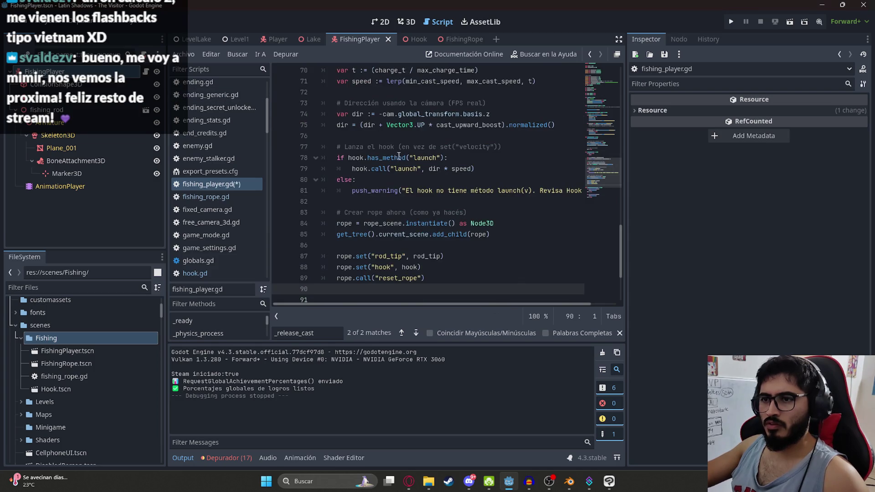
# - Fix line 71's speed type error by changing 'var speed :=' to '=', then save
pyautogui.scroll(-3, 392, 164)
pyautogui.scroll(5, 410, 197)
pyautogui.click(379, 147)
pyautogui.press('BackSpace')
pyautogui.click(446, 154)
pyautogui.hotkey('ctrl', 's')
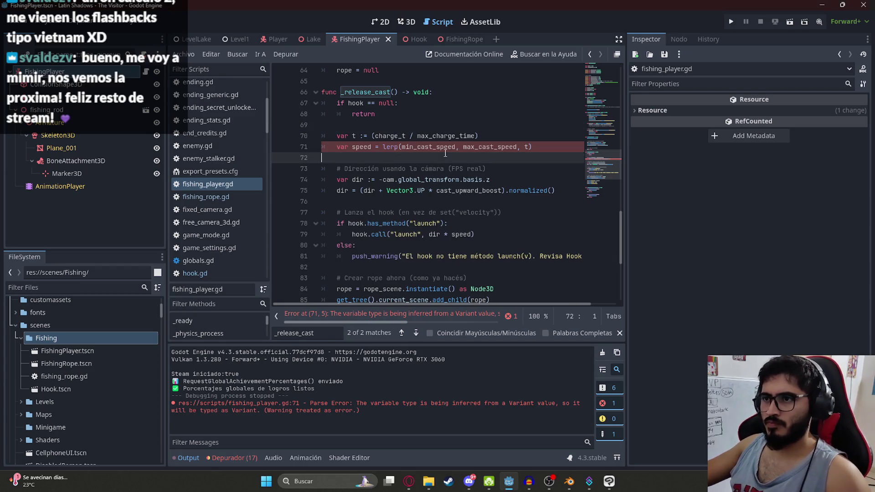
# - Append the CAST speed debug print to the end of _release_cast and save the FishingPlayer scene
pyautogui.hotkey('alt', 'Tab')
pyautogui.scroll(-5, 365, 223)
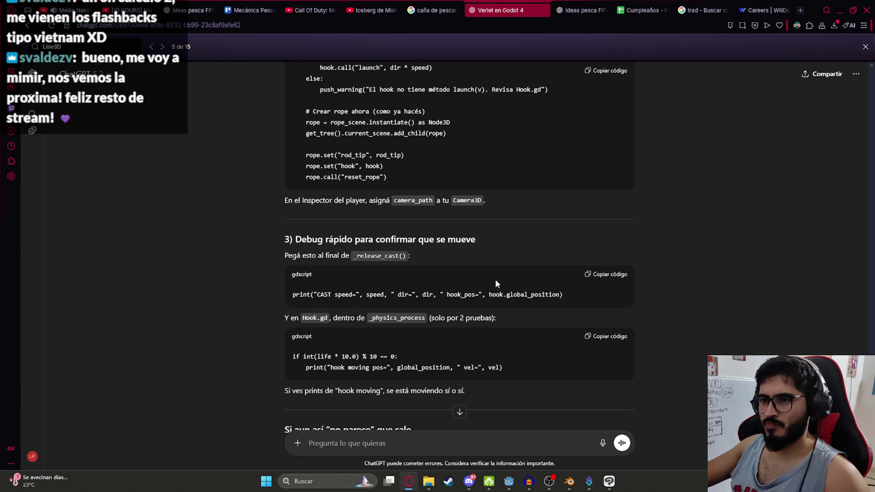
pyautogui.click(591, 275)
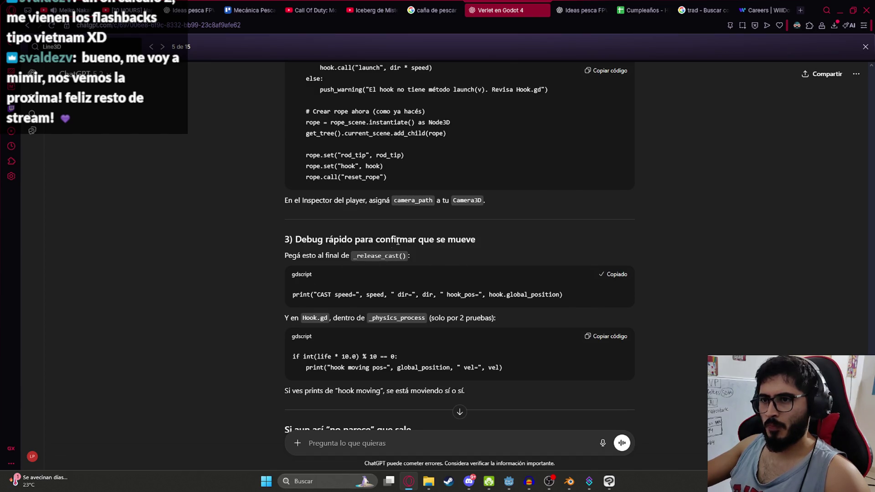
pyautogui.hotkey('alt', 'Tab')
pyautogui.scroll(-5, 455, 212)
pyautogui.click(455, 213)
pyautogui.press('Down')
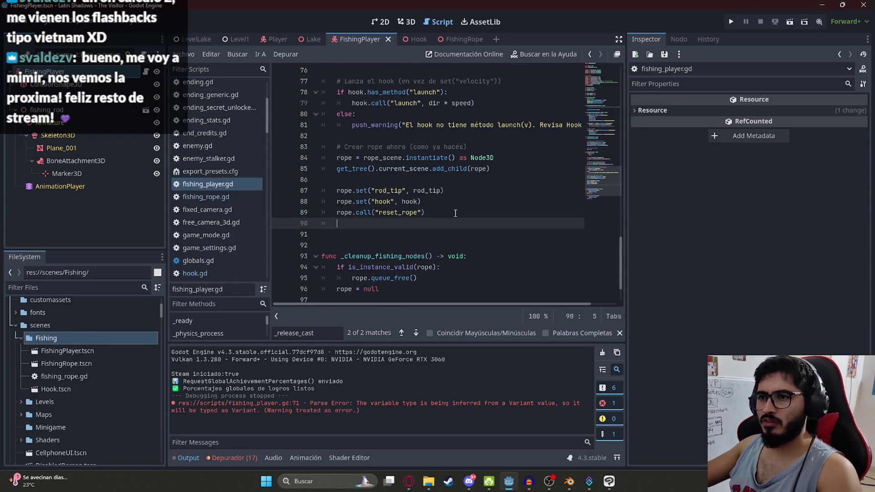
pyautogui.hotkey('ctrl', 'v')
pyautogui.rightClick(360, 39)
pyautogui.click(390, 118)
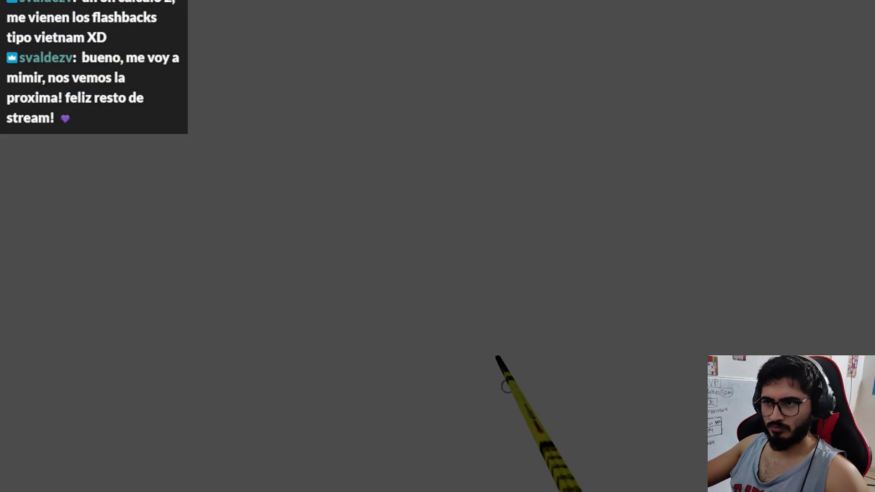
# - Cast the rod three times in the running game, then stop it and review the CAST output lines
pyautogui.press('space')
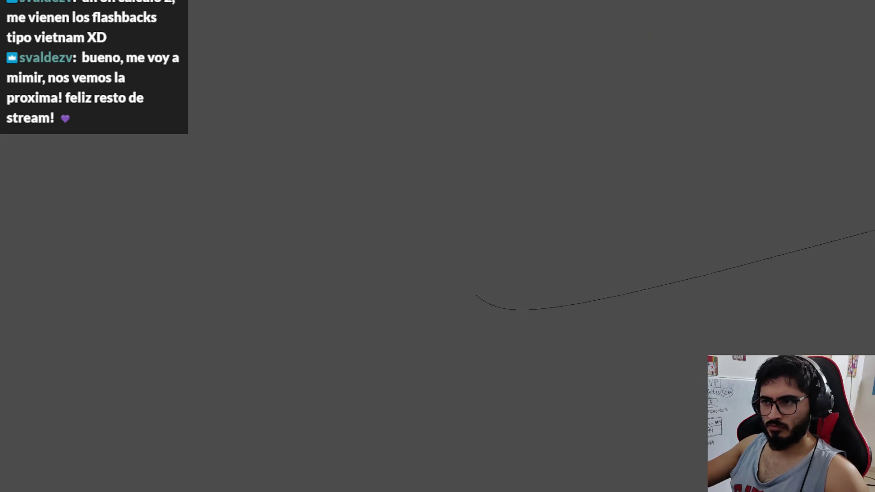
pyautogui.press('space')
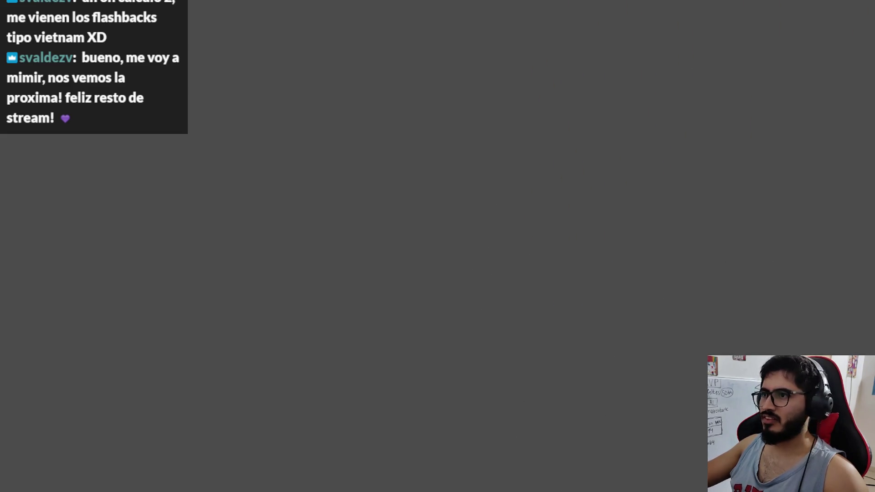
pyautogui.press('space')
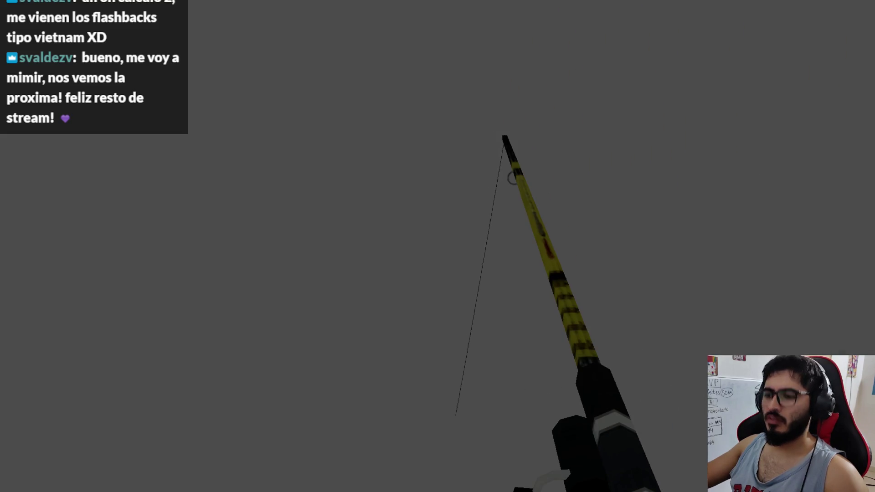
pyautogui.press('F8')
pyautogui.scroll(20, 460, 183)
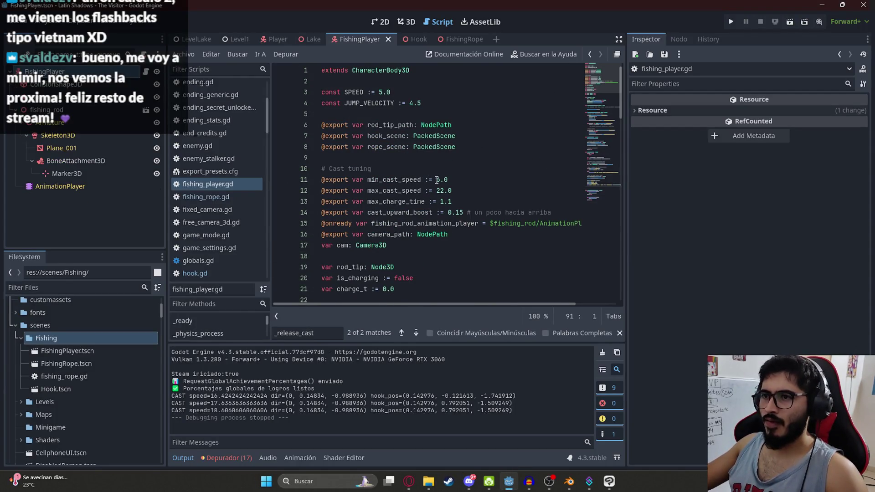
# - Edit min_cast_speed and set max_cast_speed to 10, then save the script and FishingPlayer scene
pyautogui.click(439, 180)
pyautogui.write('1')
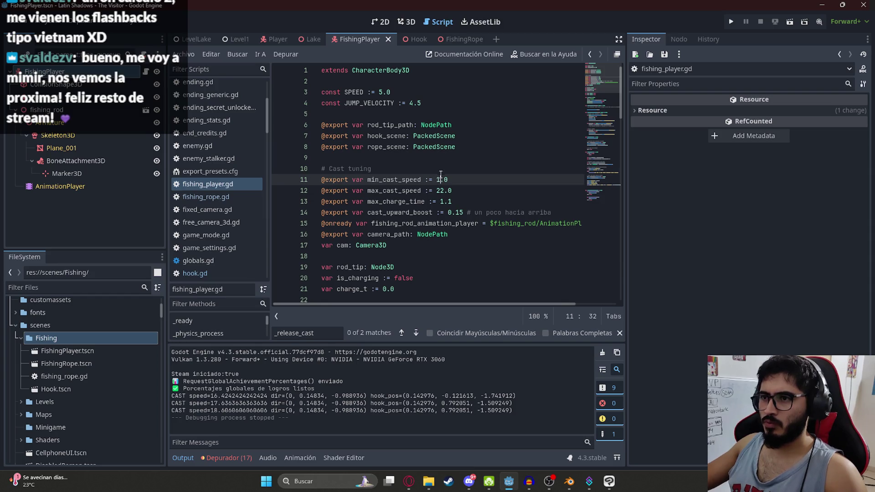
pyautogui.doubleClick(442, 192)
pyautogui.write('10')
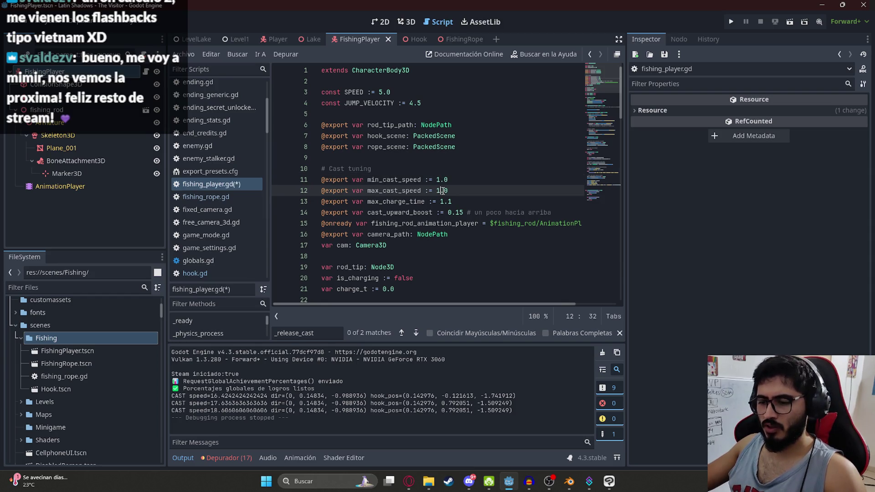
pyautogui.hotkey('ctrl', 's')
pyautogui.rightClick(358, 41)
pyautogui.click(401, 116)
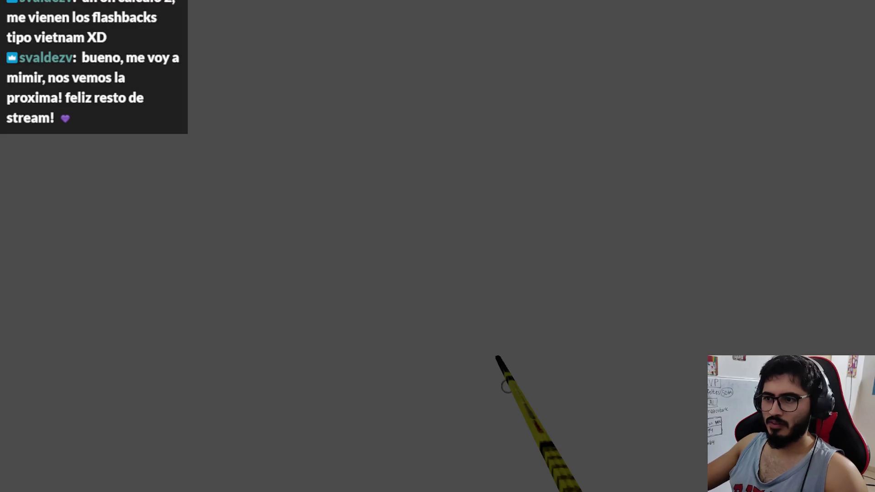
# - Cast the rod twice in the running game, then stop it to check the logged speeds
pyautogui.press('space')
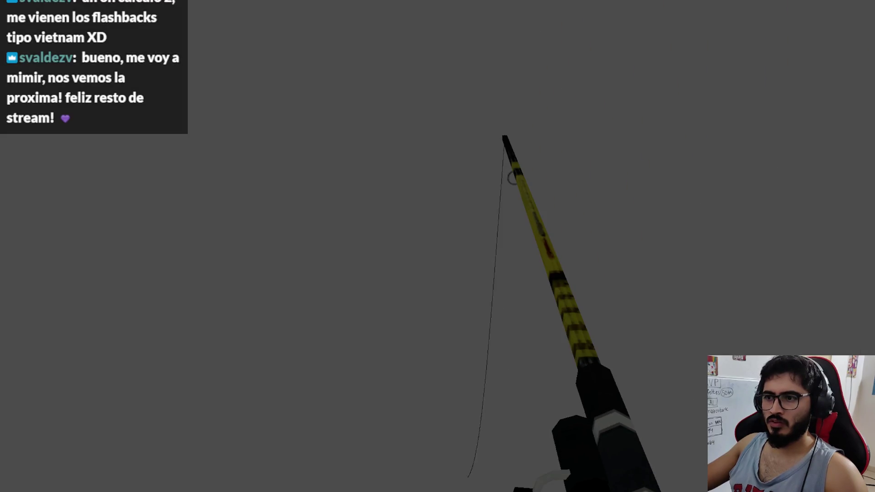
pyautogui.press('space')
pyautogui.press('space')
pyautogui.press('space')
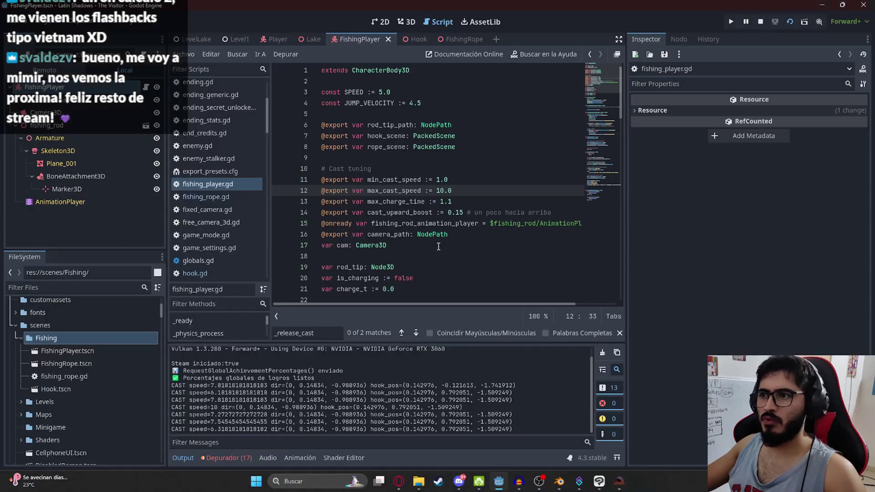
pyautogui.press('F8')
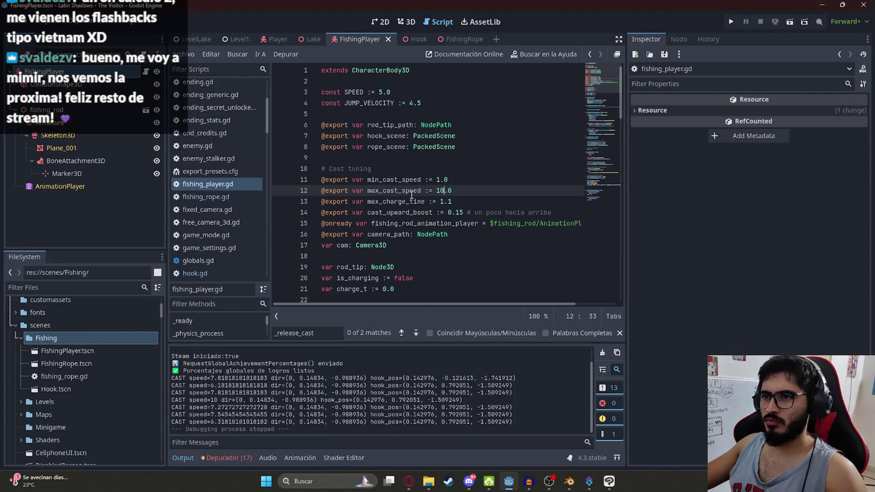
# - Try max_charge_time 2.0, then undo it back to 1.1
pyautogui.click(455, 202)
pyautogui.doubleClick(446, 202)
pyautogui.write('2.0')
pyautogui.hotkey('ctrl', 'z')
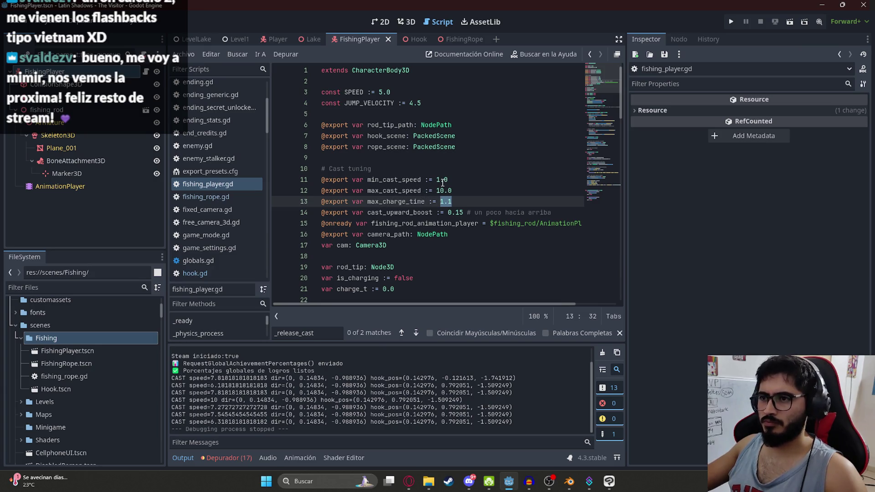
# - Rerun the game with F6 to test the cast speed, then stop it
pyautogui.click(440, 191)
pyautogui.write('2')
pyautogui.rightClick(354, 40)
pyautogui.press('Escape')
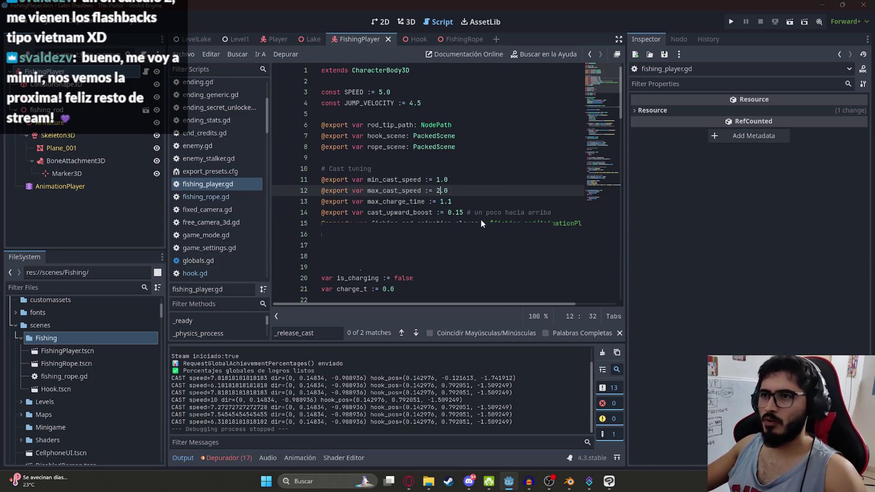
pyautogui.press('F6')
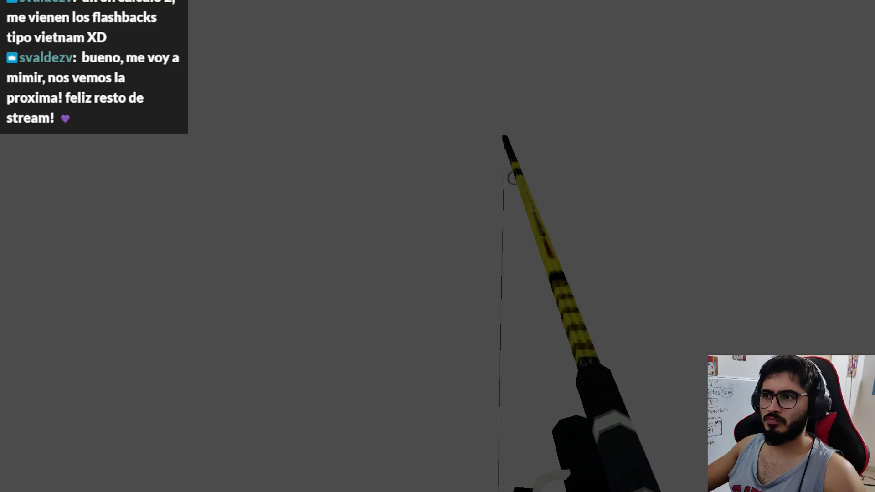
pyautogui.press('F8')
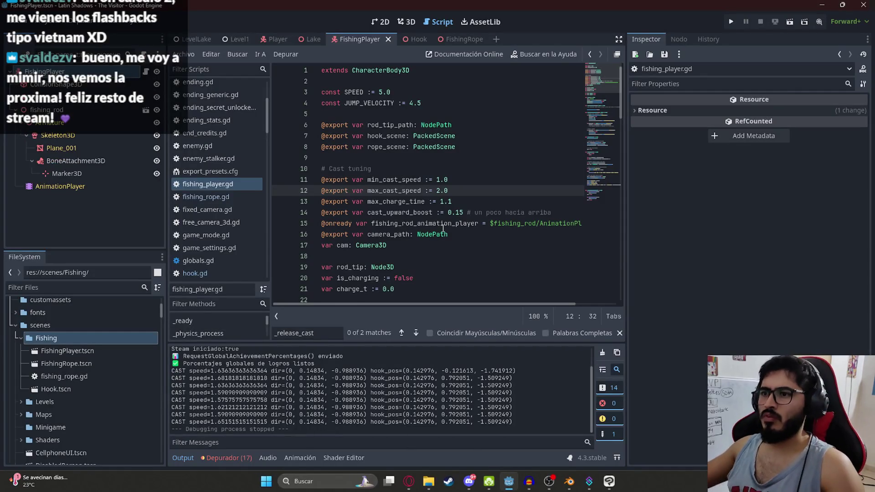
# - Set max_cast_speed to 22.0 and clear the old min_cast_speed digit
pyautogui.write('2')
pyautogui.press('Up')
pyautogui.press('BackSpace')
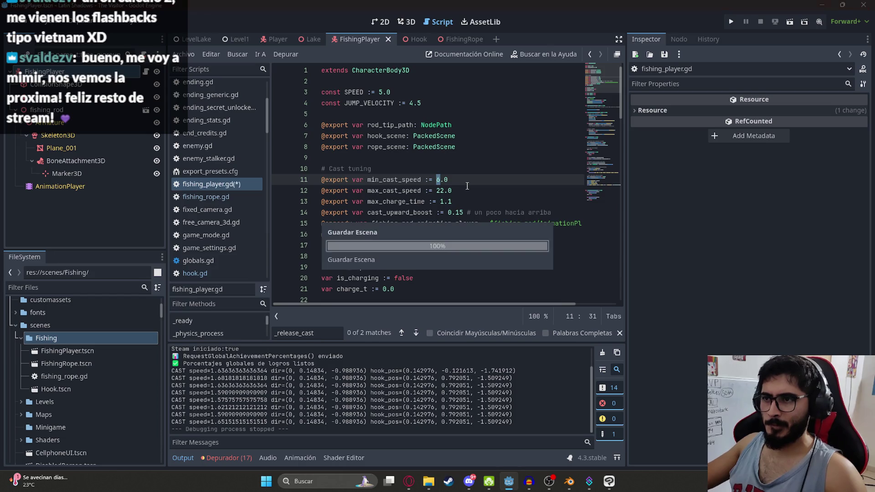
# - Enter 6 for min_cast_speed, then scroll to ChatGPT's latest answer
pyautogui.write('6')
pyautogui.hotkey('ctrl', 'a')
pyautogui.hotkey('alt', 'Tab')
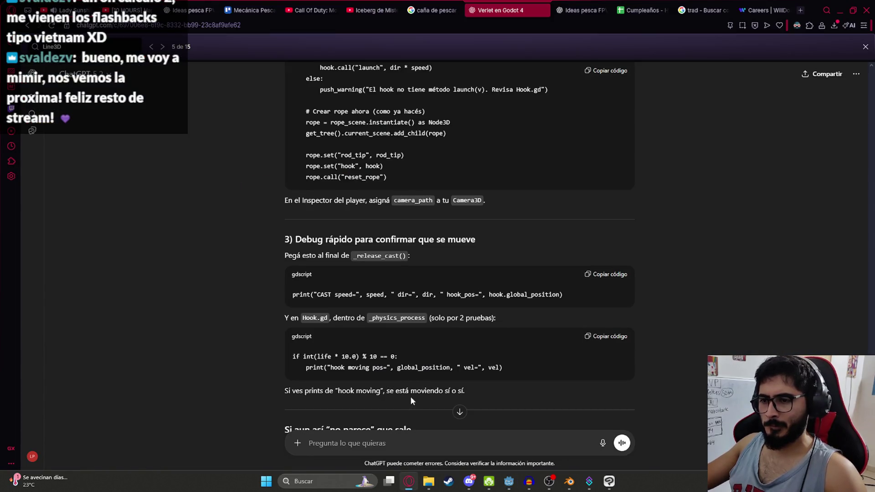
pyautogui.scroll(-4, 441, 358)
pyautogui.scroll(-1, 537, 345)
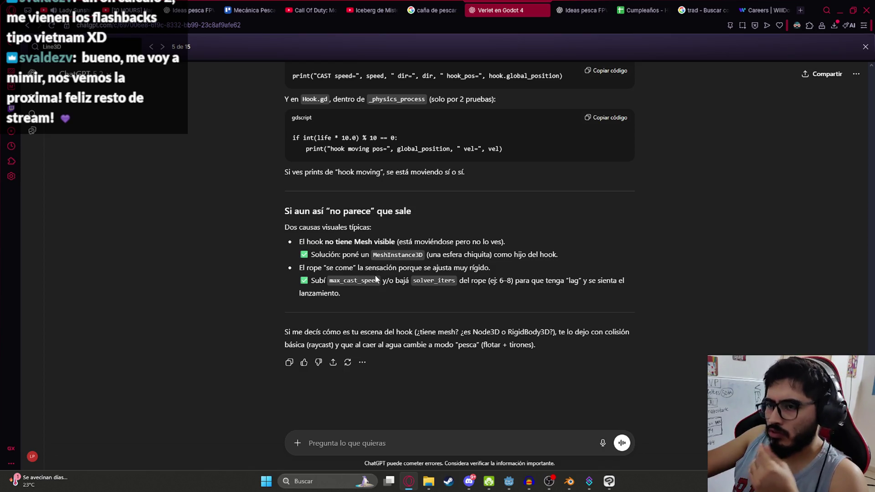
# - Draft a reply saying the rod-tip path is on a bone during the cast animation ('al ejecutar la animacion de lanzar')
pyautogui.write('yo')
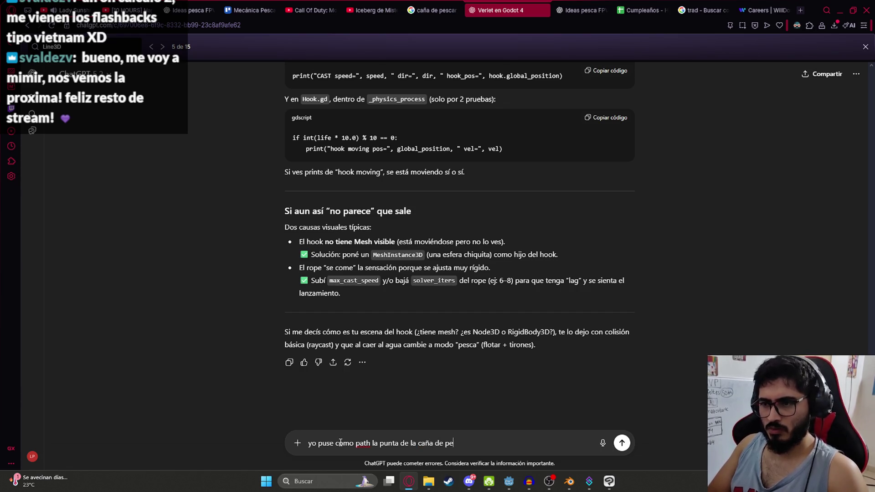
pyautogui.write('ene un')
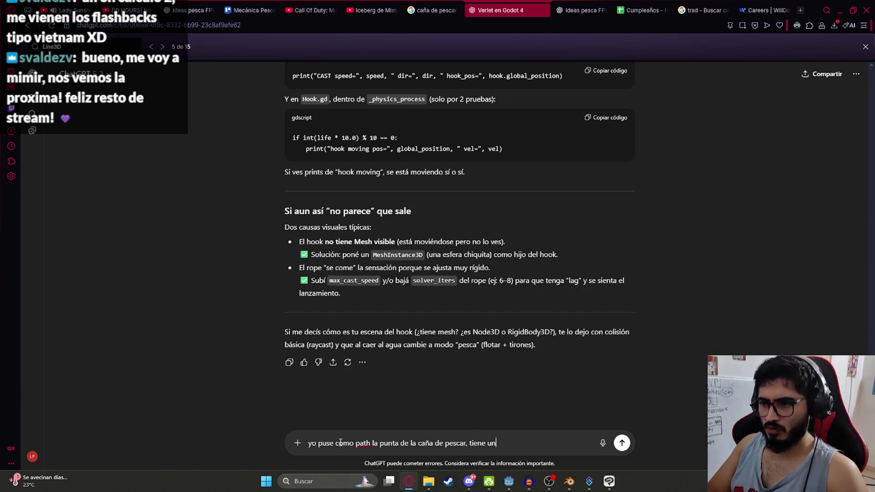
pyautogui.write(' hueso,')
pyautogui.press('BackSpace')
pyautogui.press('BackSpace')
pyautogui.press('BackSpace')
pyautogui.write('sta en un bone, al ')
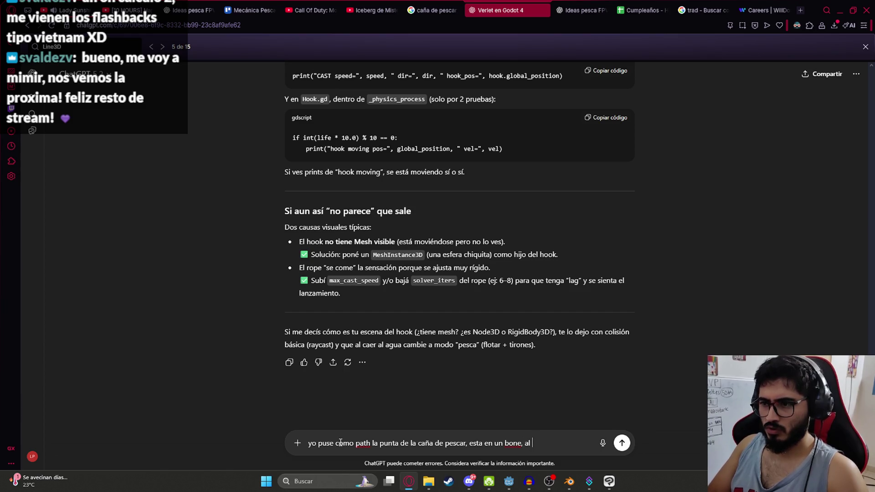
pyautogui.write('ejecutar la an')
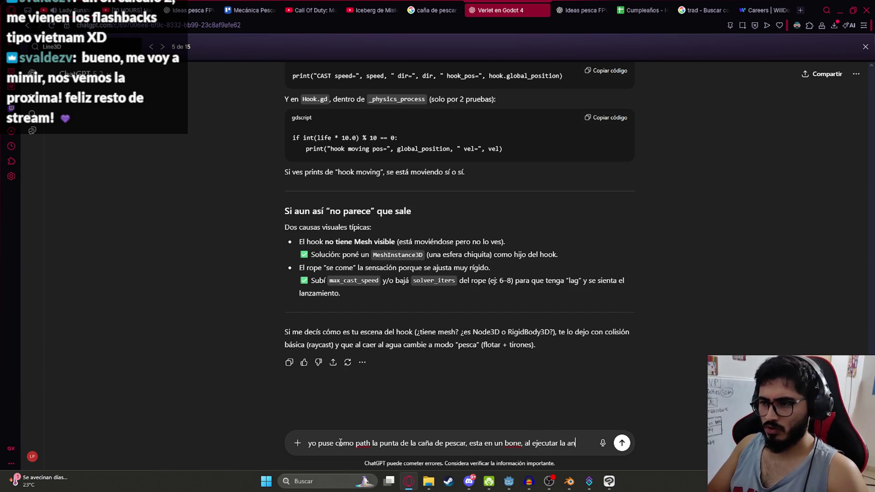
pyautogui.write('imacion de lanzar,')
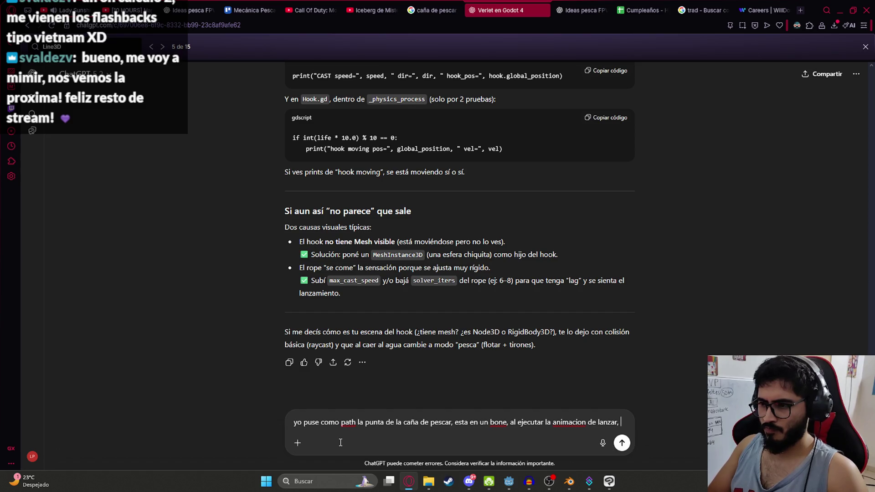
pyautogui.hotkey('alt', 'Tab')
pyautogui.click(510, 138)
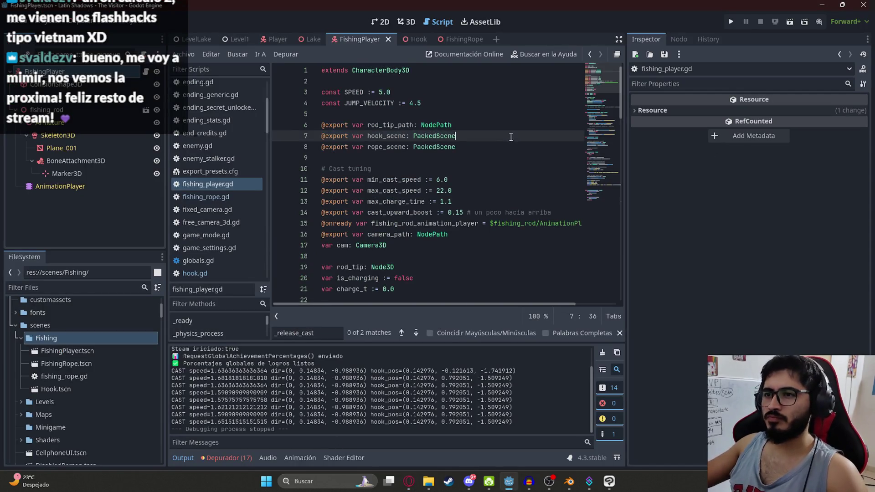
# - Review the cast code, briefly deleting and restoring the FishidRodLaunchPart1 play call on line 43
pyautogui.scroll(-2, 511, 137)
pyautogui.scroll(2, 511, 137)
pyautogui.click(352, 223)
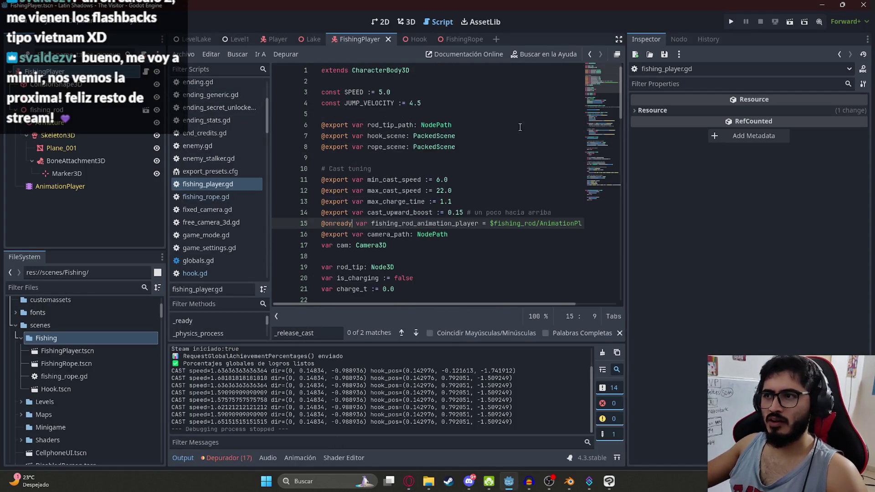
pyautogui.scroll(-12, 520, 127)
pyautogui.scroll(4, 520, 127)
pyautogui.scroll(-2, 556, 173)
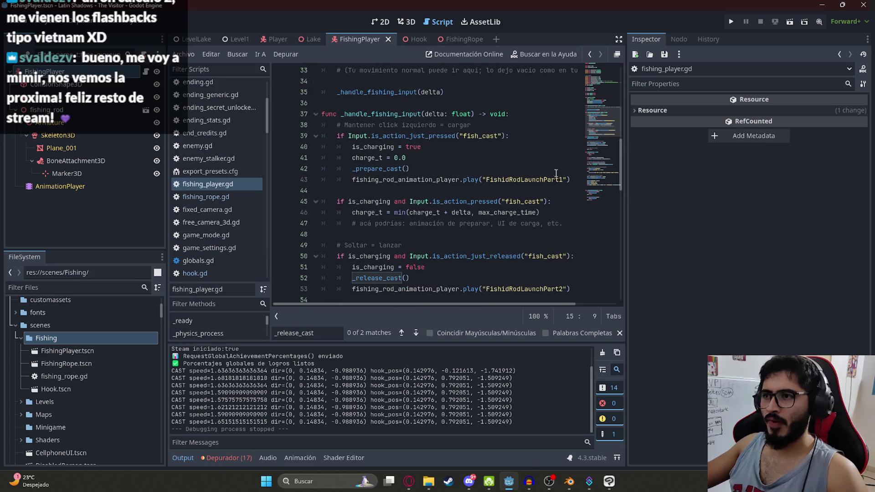
pyautogui.moveTo(572, 180); pyautogui.dragTo(352, 180)
pyautogui.press('BackSpace')
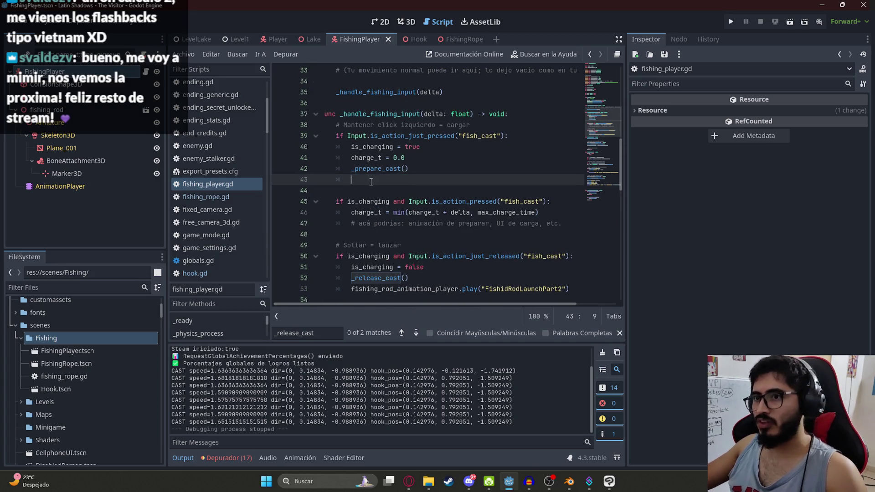
pyautogui.hotkey('ctrl', 'z')
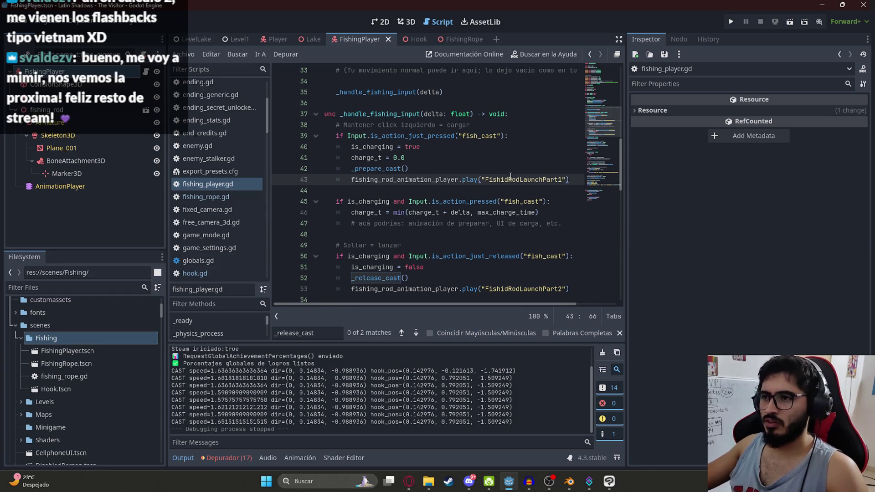
# - Follow the _prepare_cast call on line 43 to its function definition
pyautogui.doubleClick(509, 180)
pyautogui.click(400, 169)
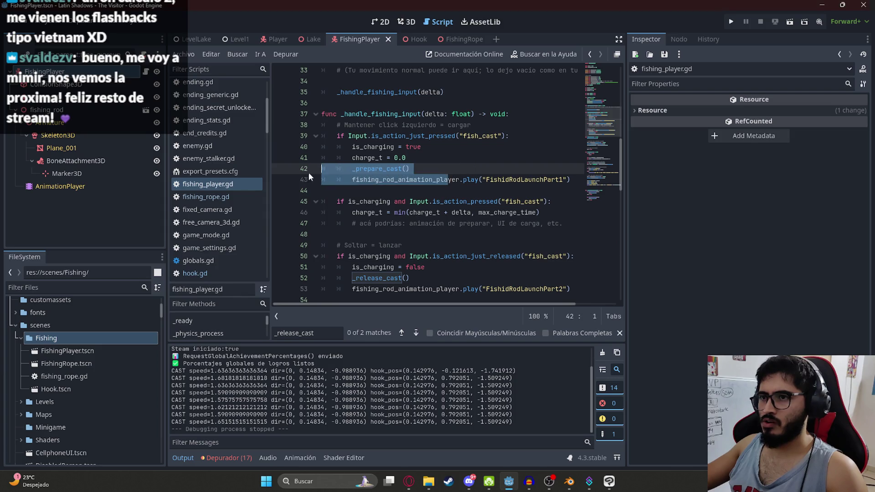
pyautogui.click(476, 177)
pyautogui.scroll(-2, 418, 180)
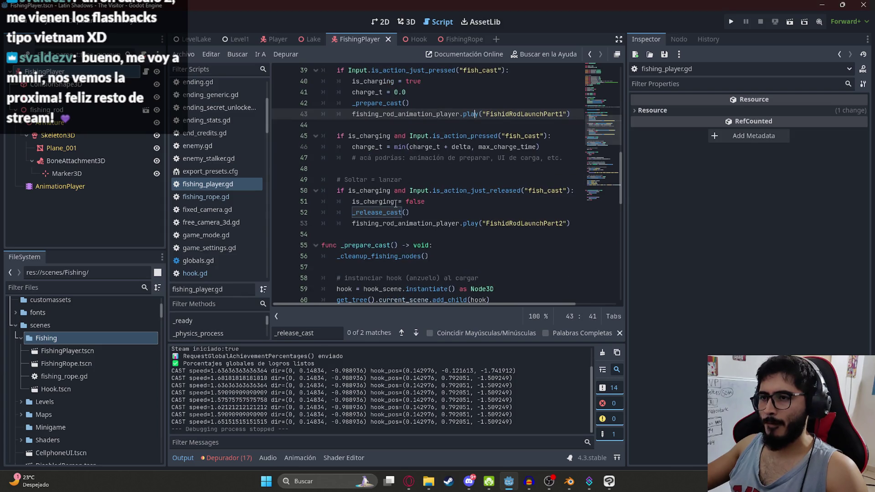
pyautogui.keyDown('ctrl'); pyautogui.click(378, 103); pyautogui.keyUp('ctrl')
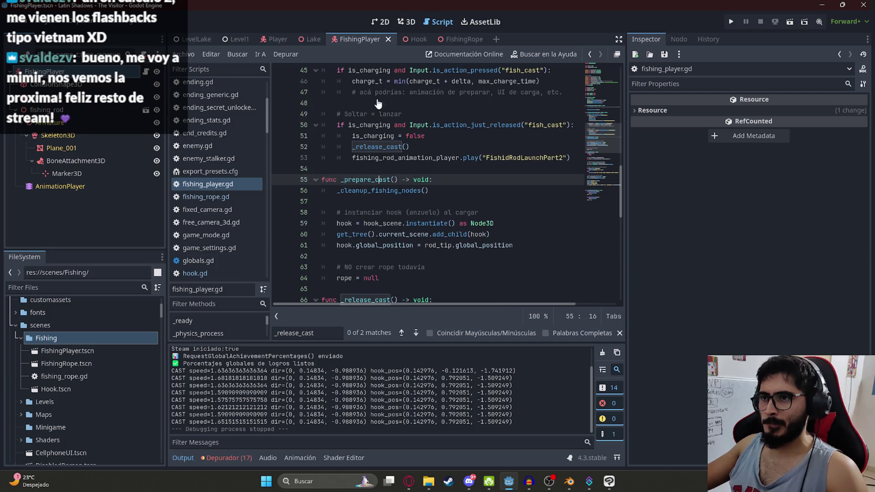
pyautogui.scroll(-3, 388, 164)
pyautogui.scroll(1, 365, 195)
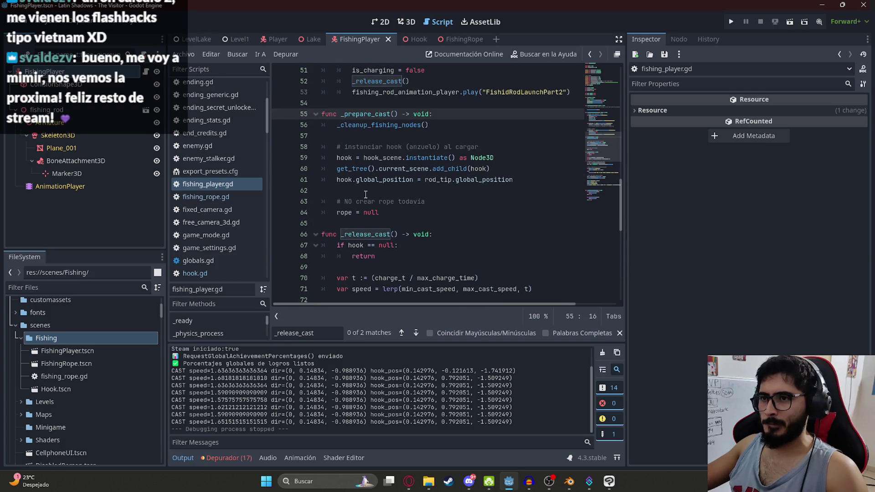
# - Search the script for the 'rope =' assignments
pyautogui.doubleClick(349, 212)
pyautogui.hotkey('ctrl', 'f')
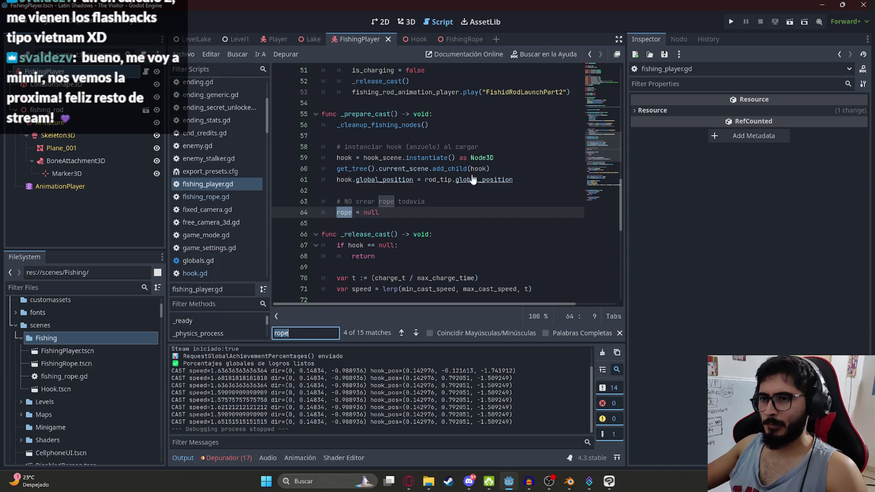
pyautogui.scroll(-1, 472, 179)
pyautogui.write(',')
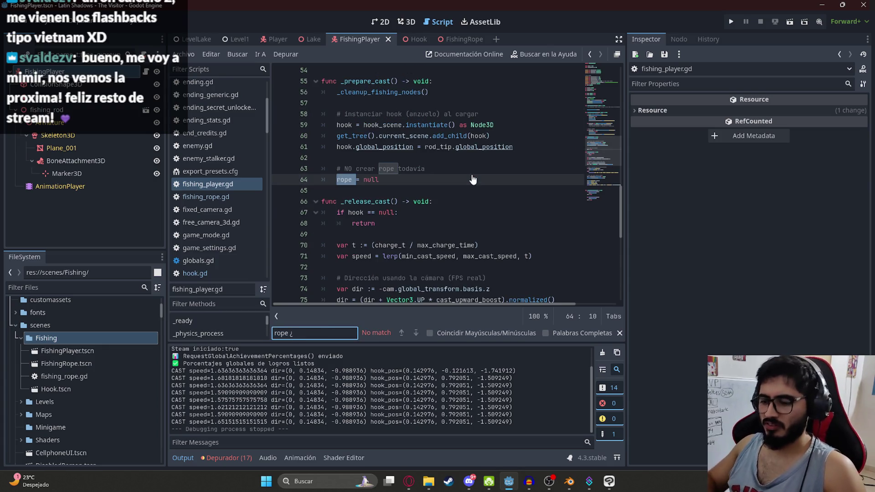
pyautogui.press('BackSpace')
pyautogui.write('=')
pyautogui.scroll(-5, 472, 179)
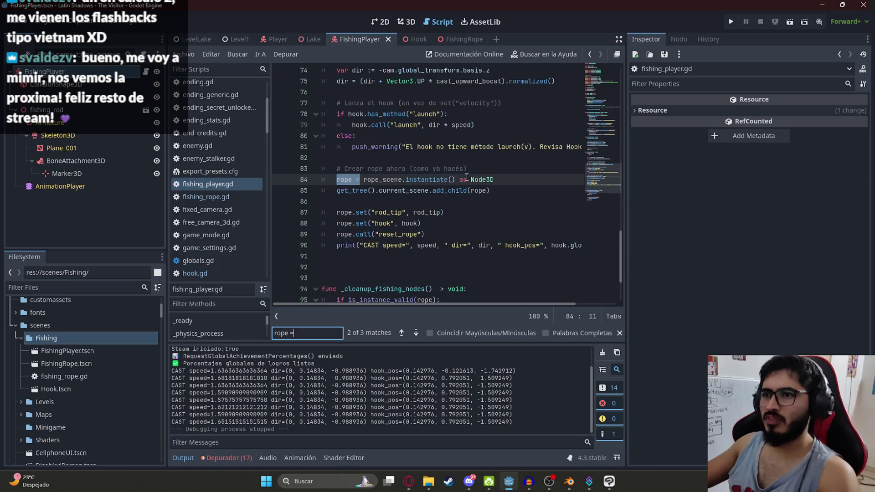
pyautogui.press('Return')
pyautogui.scroll(1, 375, 206)
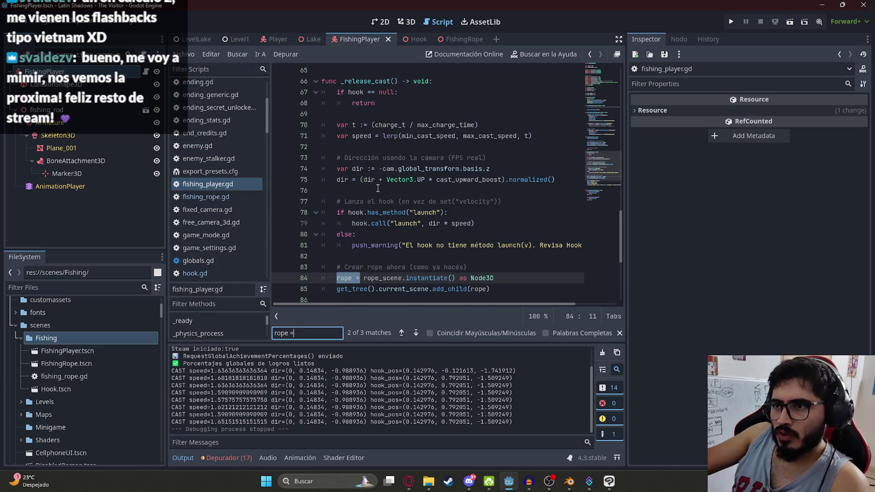
# - Find and delete the _release_cast() call on line 52, leaving FishidRodLaunchPart2 playing
pyautogui.doubleClick(374, 82)
pyautogui.hotkey('ctrl', 'f')
pyautogui.scroll(-1, 486, 192)
pyautogui.scroll(-1, 485, 191)
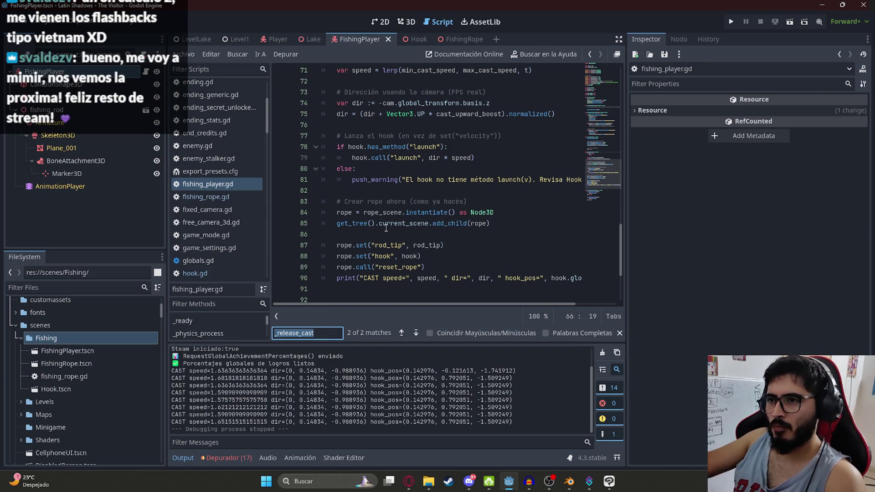
pyautogui.press('Return')
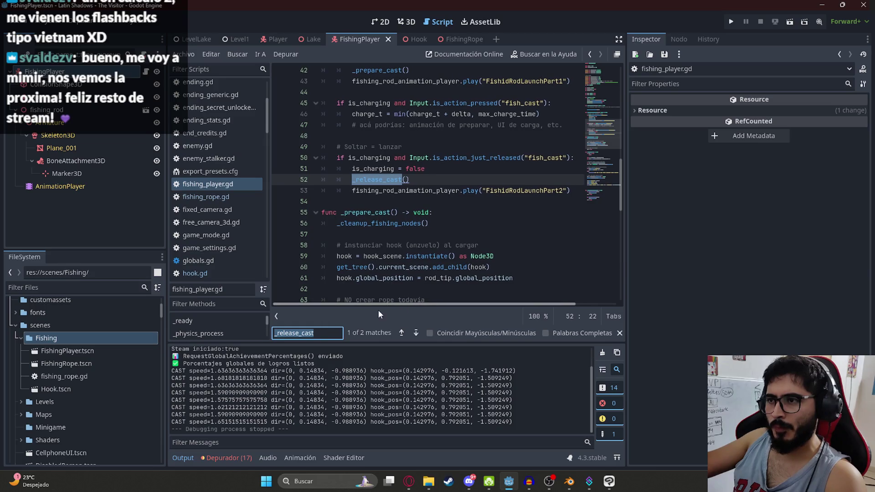
pyautogui.click(352, 180)
pyautogui.press('Delete')
pyautogui.doubleClick(546, 179)
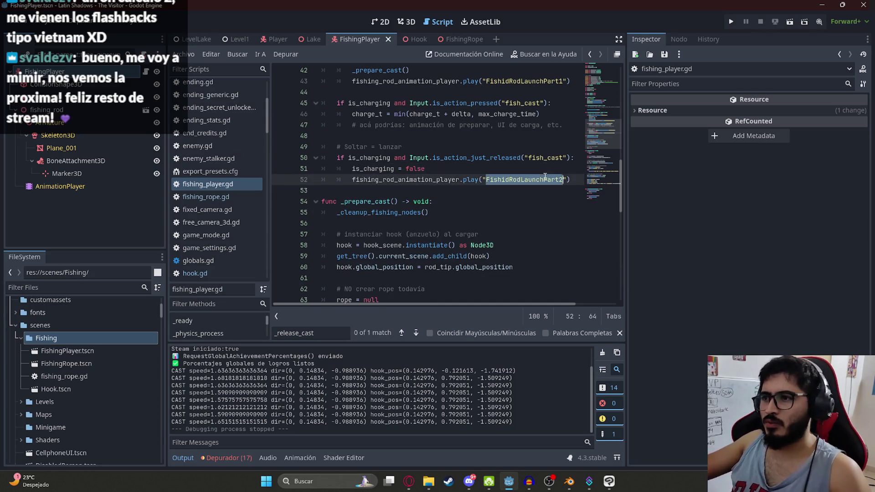
pyautogui.click(54, 187)
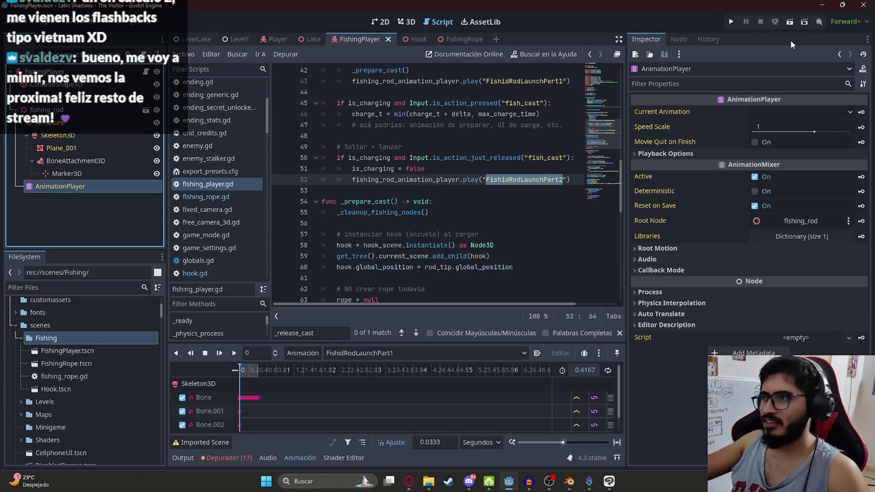
# - Connect the AnimationPlayer's animation_finished signal to the script and write an anim_name check calling _release_cast()
pyautogui.click(669, 42)
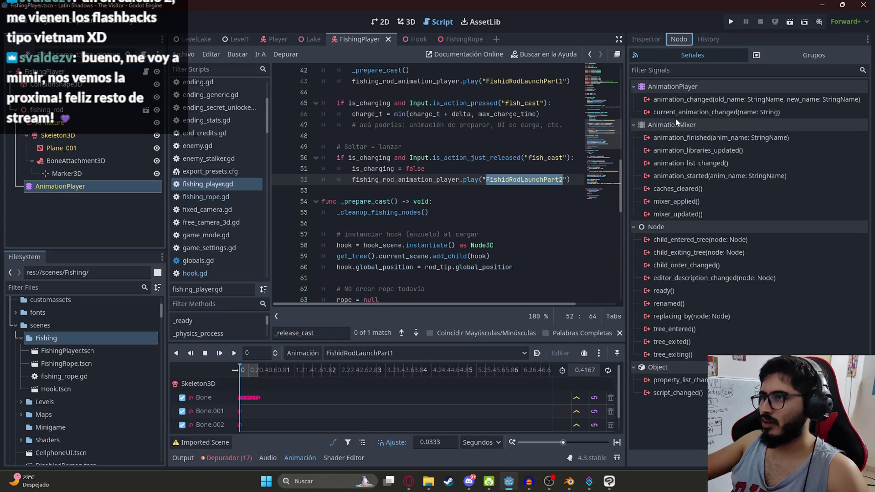
pyautogui.doubleClick(697, 138)
pyautogui.press('Return')
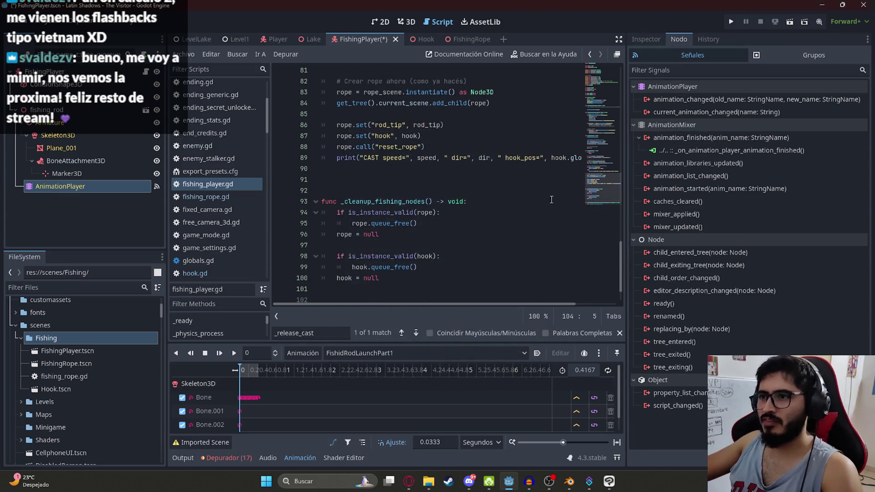
pyautogui.moveTo(337, 279); pyautogui.dragTo(487, 275)
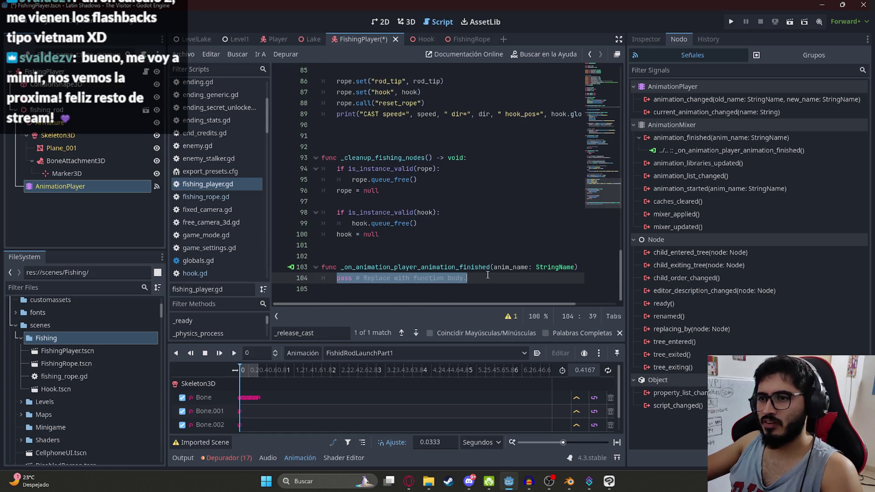
pyautogui.write('if anim_name ==')
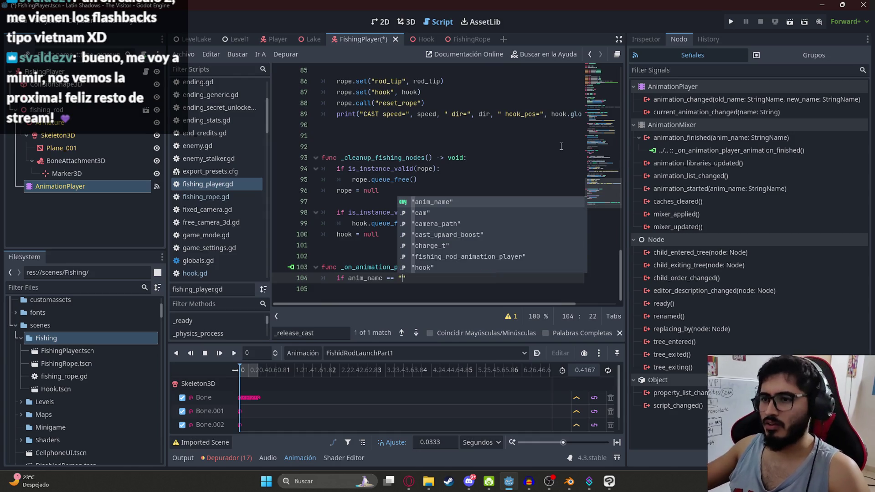
pyautogui.write('"')
pyautogui.write(':')
pyautogui.press('Return')
pyautogui.write('_release_cast()')
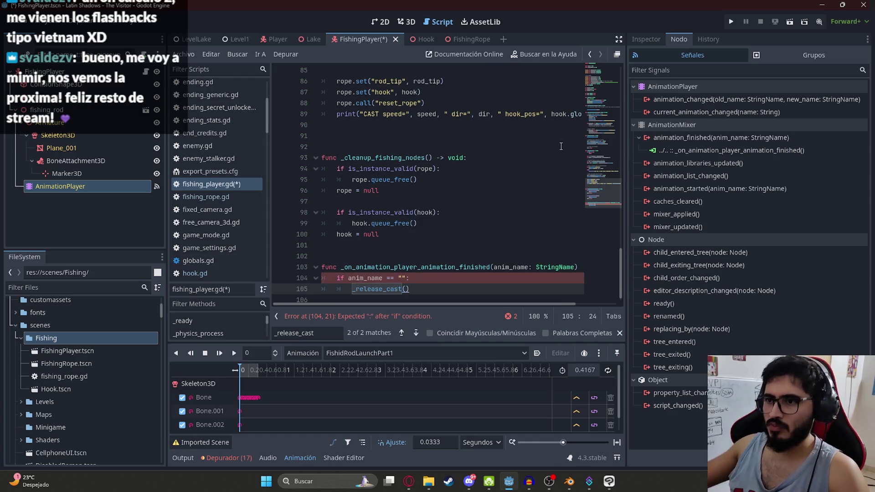
# - Put "FishidRodLaunchPart2" in the anim_name condition, save, and play the FishingPlayer scene
pyautogui.scroll(15, 529, 258)
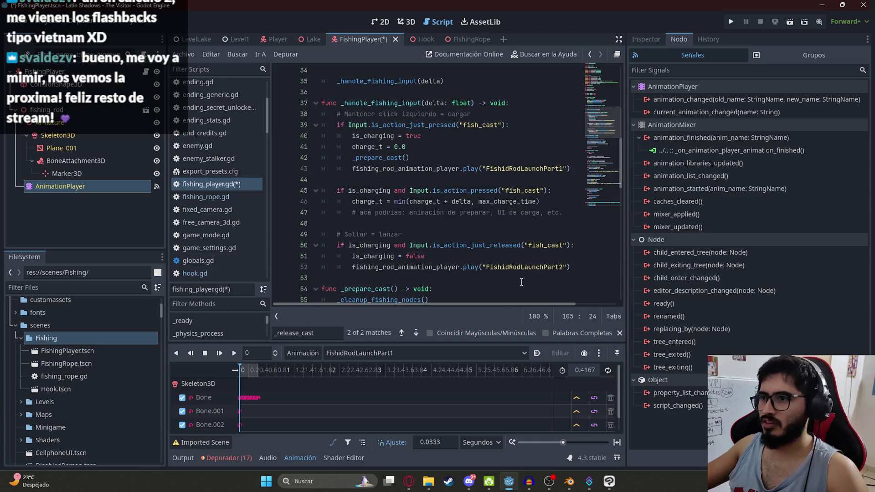
pyautogui.doubleClick(529, 269)
pyautogui.hotkey('ctrl', 'c')
pyautogui.scroll(-17, 475, 232)
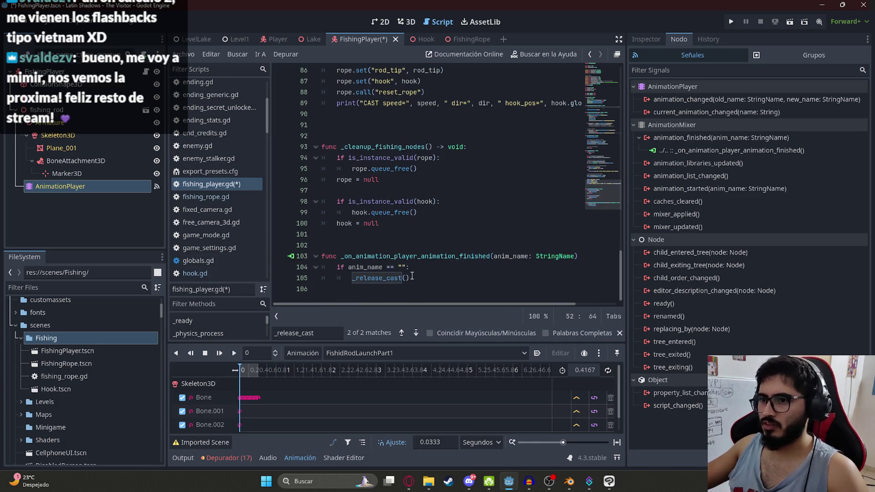
pyautogui.click(399, 269)
pyautogui.hotkey('ctrl', 'v')
pyautogui.hotkey('ctrl', 's')
pyautogui.rightClick(346, 40)
pyautogui.click(404, 107)
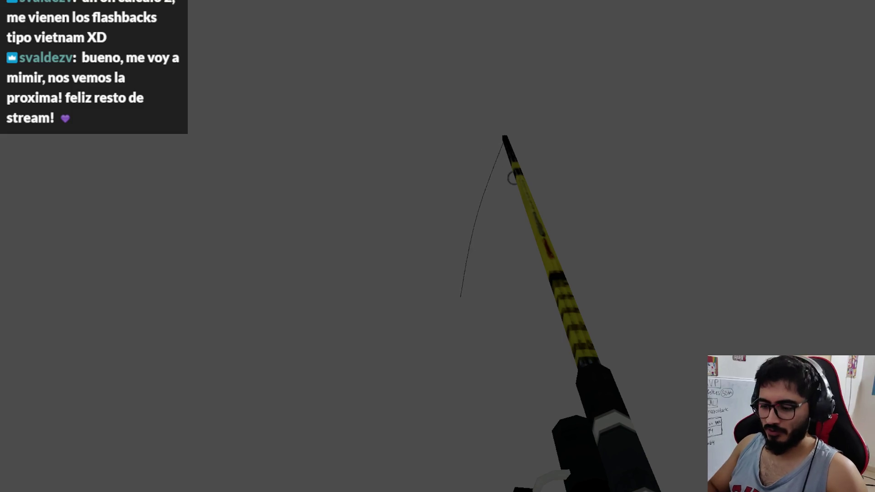
# - Close the running game and return to the script's cast speed values
pyautogui.hotkey('alt', 'F4')
pyautogui.scroll(15, 456, 154)
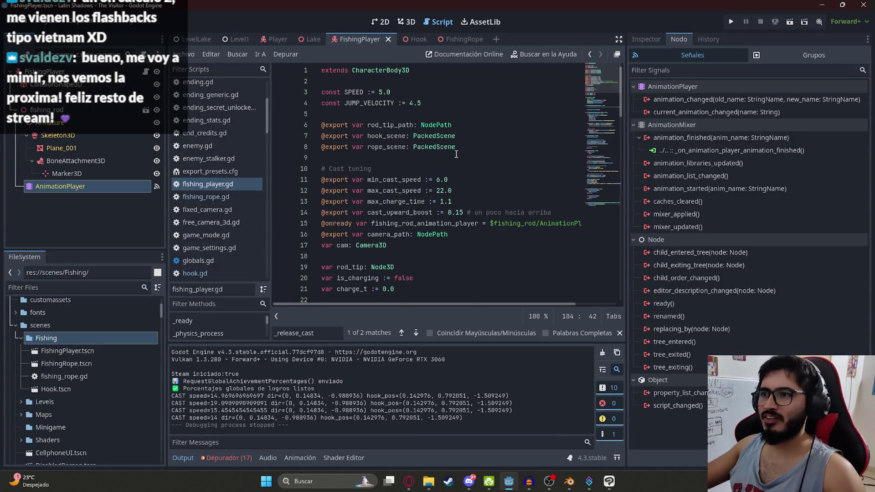
# - Set max_cast_speed to 15.0 and test three casts in the FishingPlayer scene
pyautogui.doubleClick(440, 190)
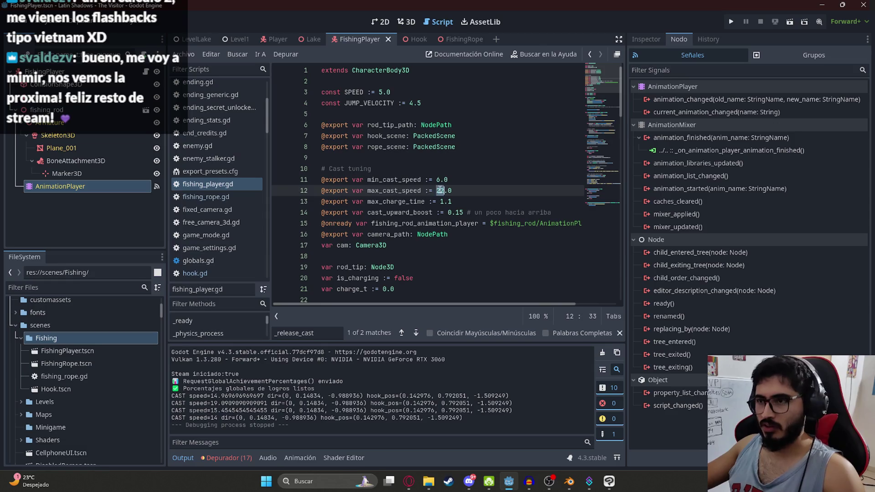
pyautogui.write('15')
pyautogui.rightClick(378, 42)
pyautogui.click(406, 108)
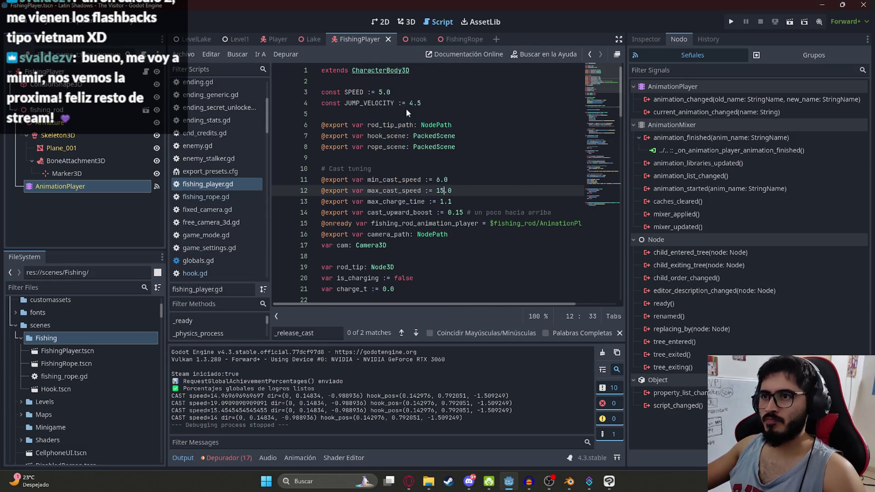
pyautogui.press('F5')
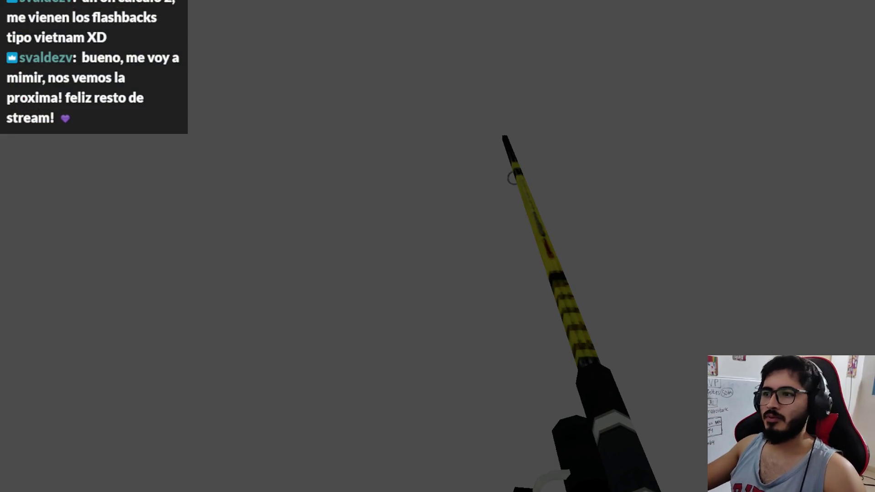
pyautogui.click(512, 177)
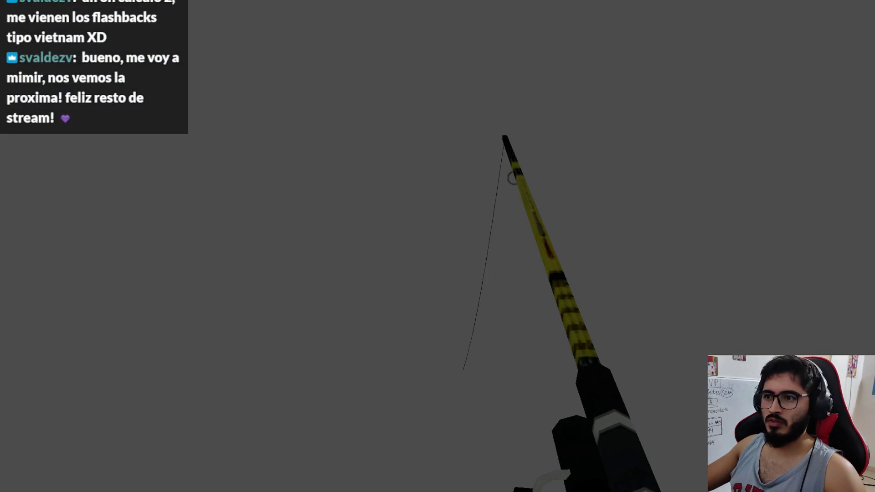
pyautogui.click(513, 177)
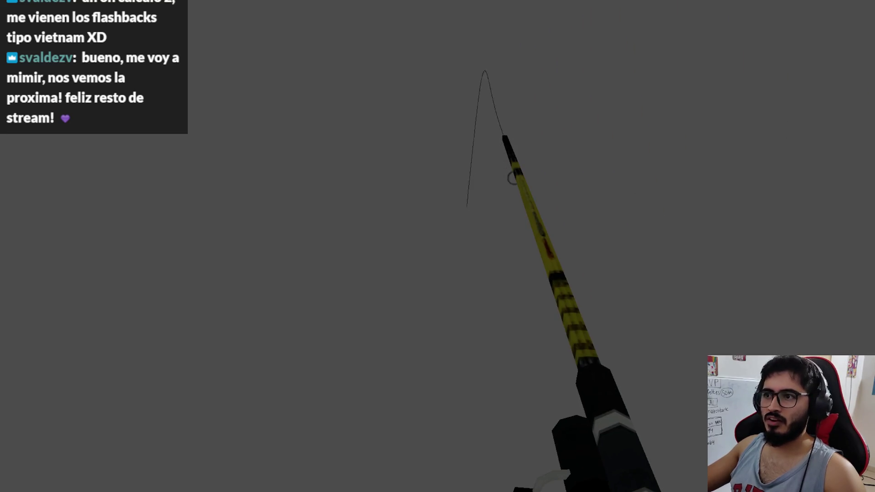
pyautogui.click(512, 178)
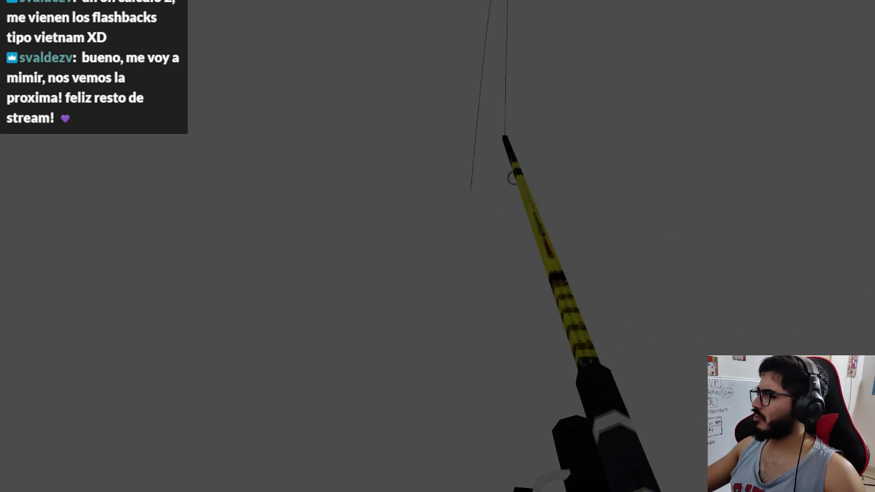
pyautogui.press('F8')
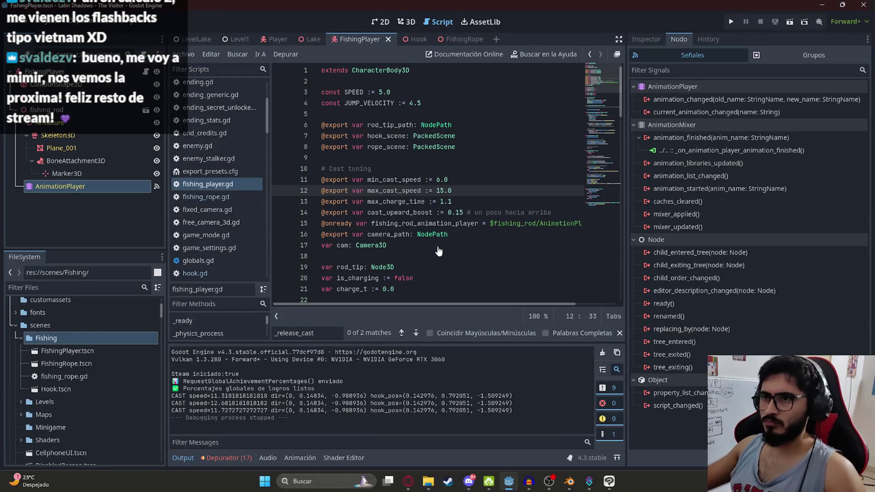
# - Replay the FishingPlayer scene twice more to check the 15.0 cast speed
pyautogui.rightClick(343, 39)
pyautogui.click(399, 152)
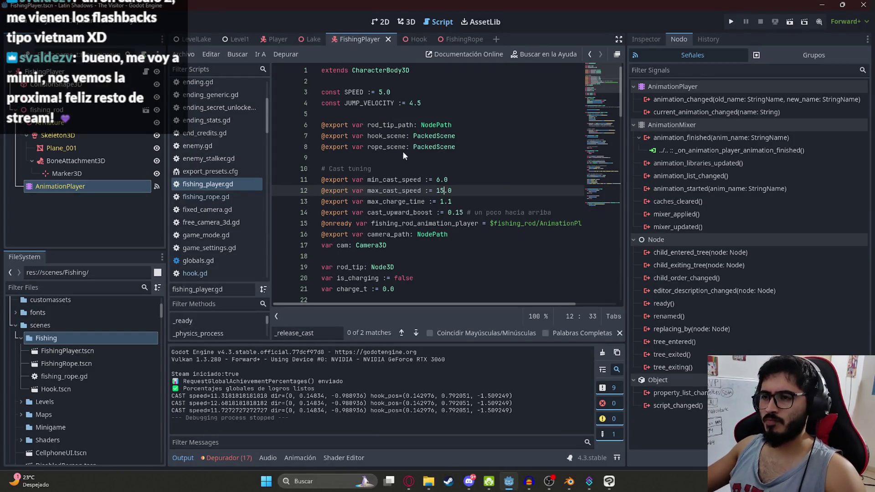
pyautogui.press('F5')
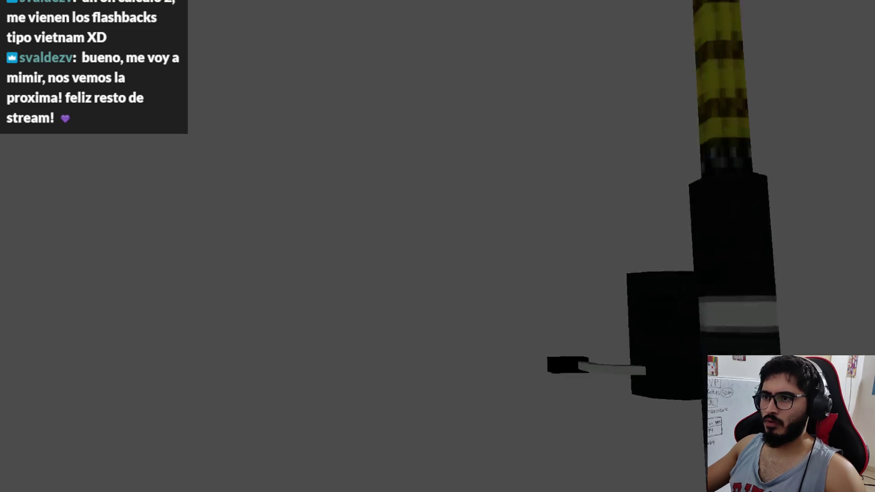
pyautogui.press('F8')
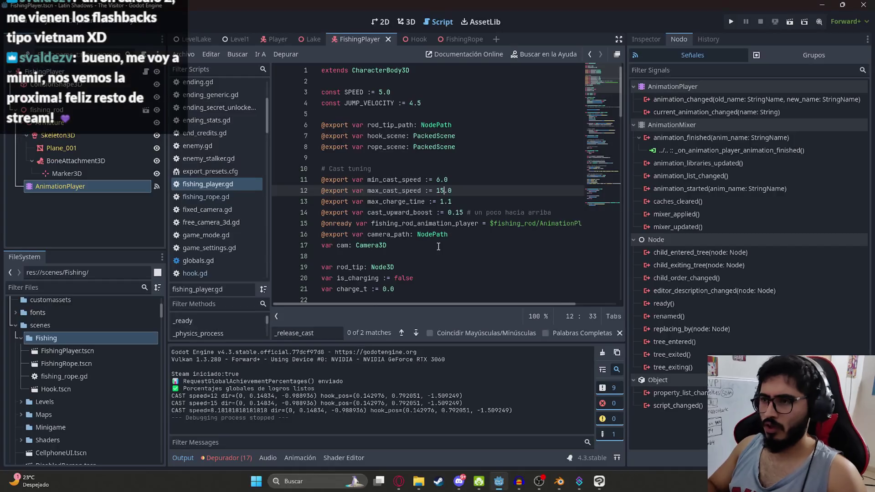
pyautogui.rightClick(365, 36)
pyautogui.click(384, 112)
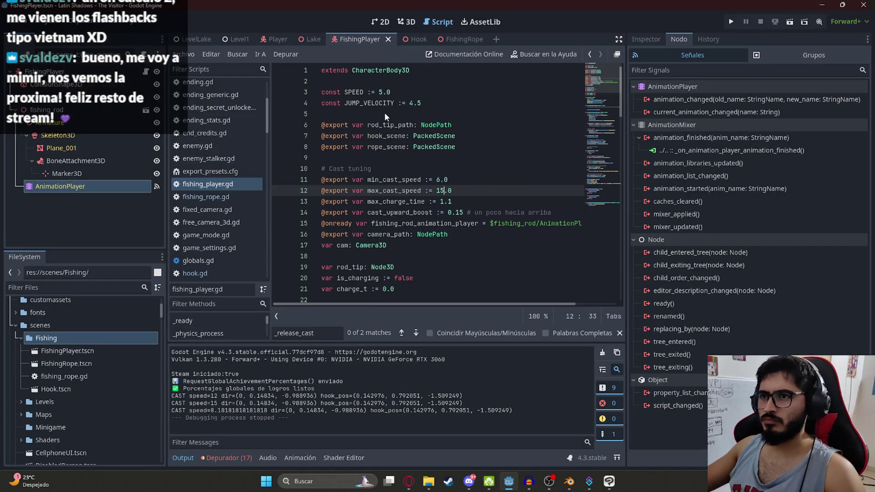
pyautogui.press('F5')
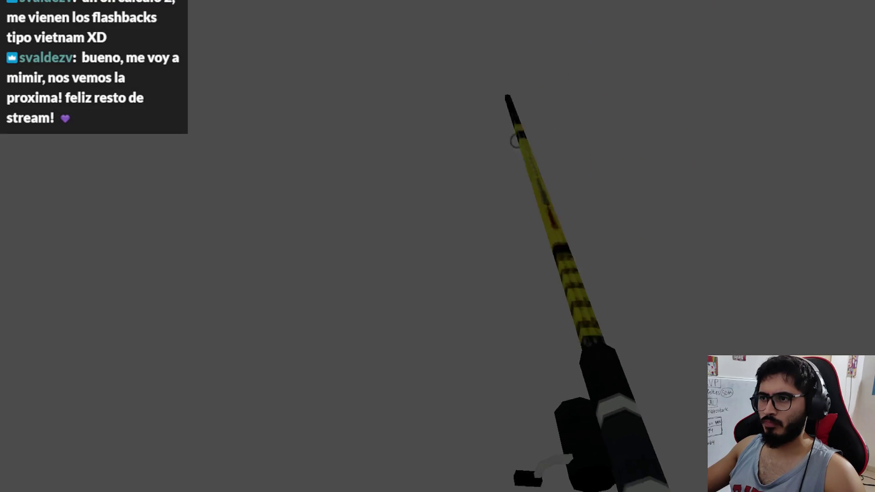
pyautogui.press('F8')
# - Revert max_cast_speed to 22 and test the scene again
pyautogui.press('F5')
pyautogui.rightClick(349, 39)
pyautogui.click(380, 113)
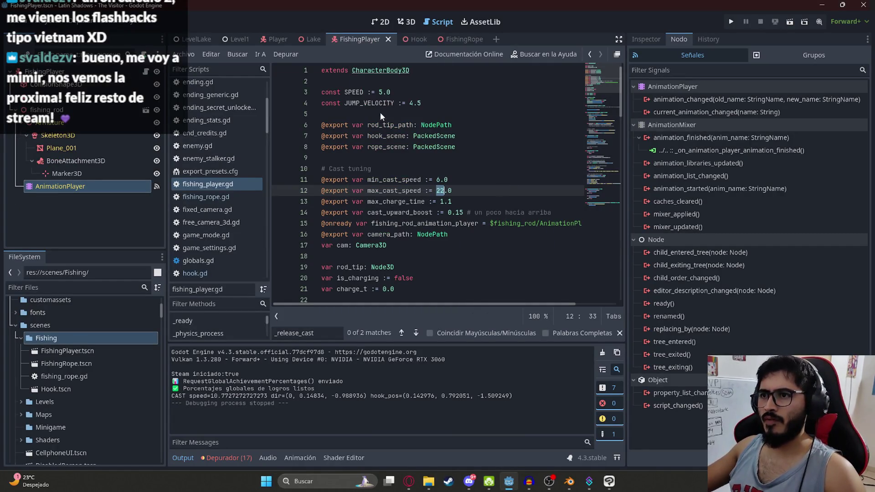
pyautogui.press('F5')
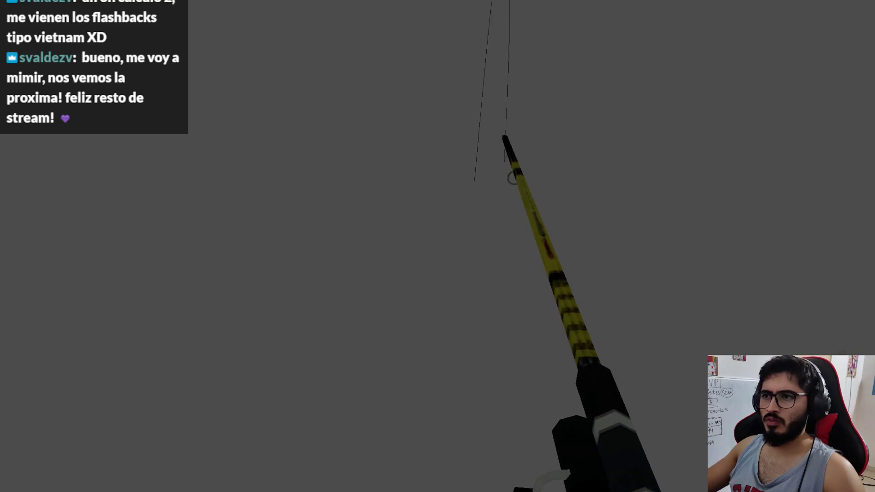
pyautogui.press('Escape')
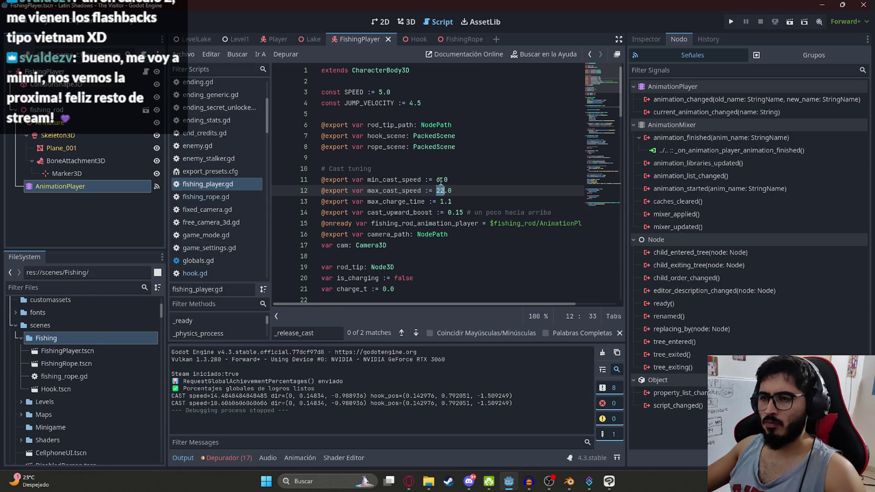
pyautogui.moveTo(441, 179); pyautogui.dragTo(436, 180)
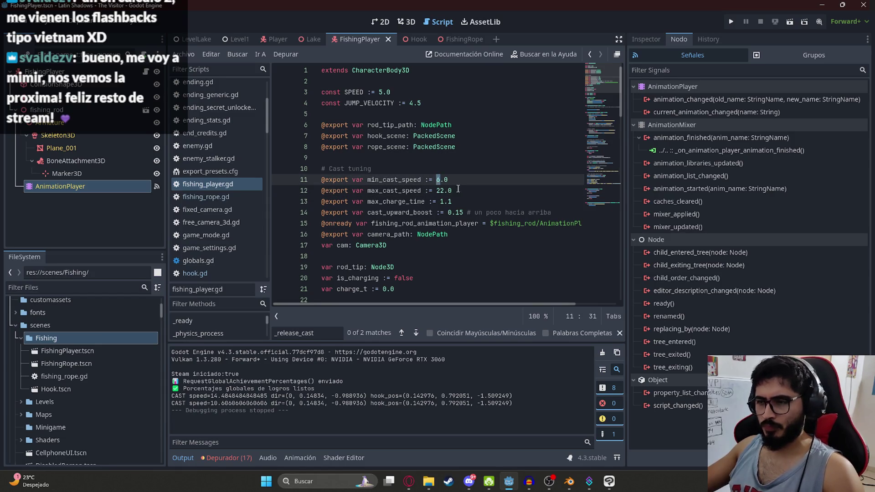
# - Set max_cast_speed to 100.0 and min_cast_speed to 60.0, test-running the FishingPlayer scene after each
pyautogui.doubleClick(440, 190)
pyautogui.write('100')
pyautogui.rightClick(364, 38)
pyautogui.click(401, 107)
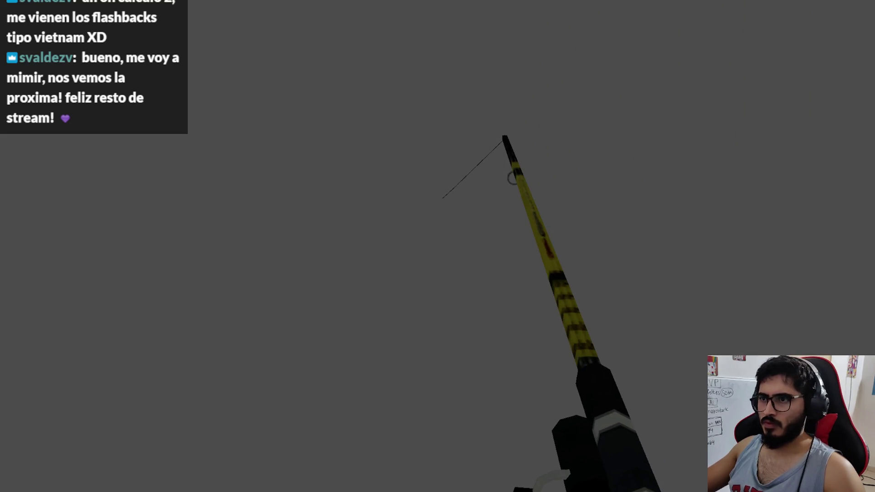
pyautogui.press('F8')
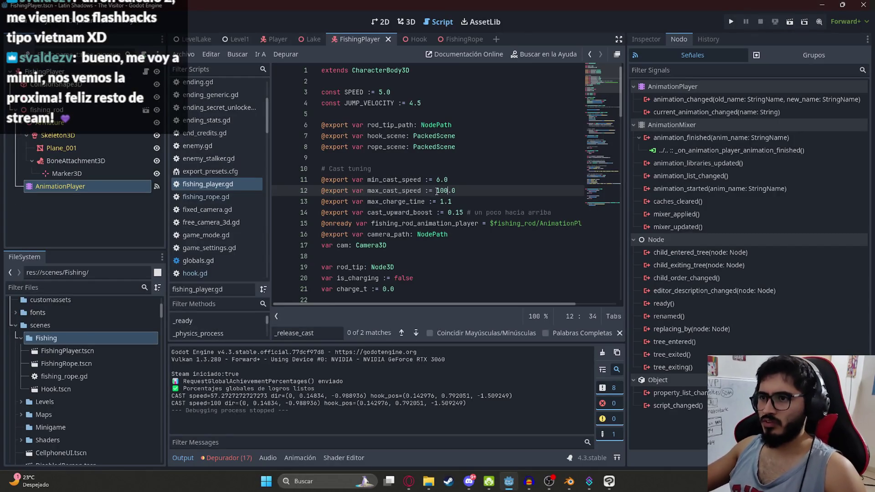
pyautogui.click(439, 179)
pyautogui.write('0')
pyautogui.rightClick(358, 40)
pyautogui.click(375, 116)
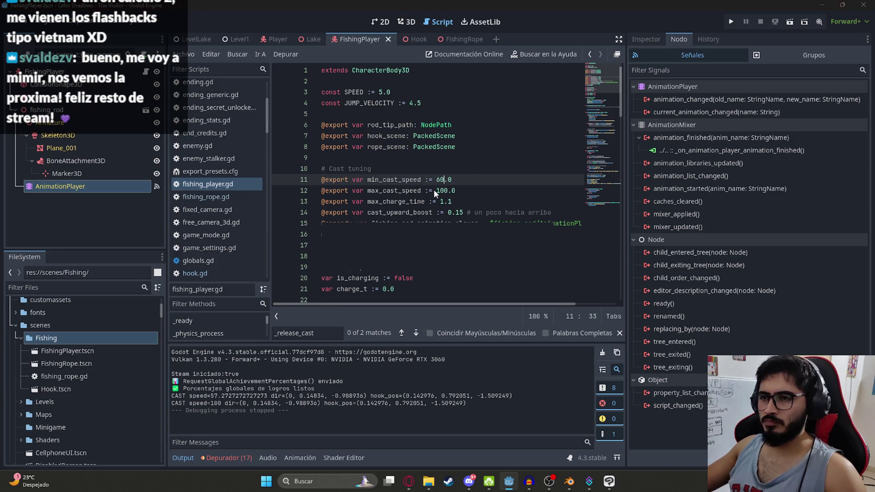